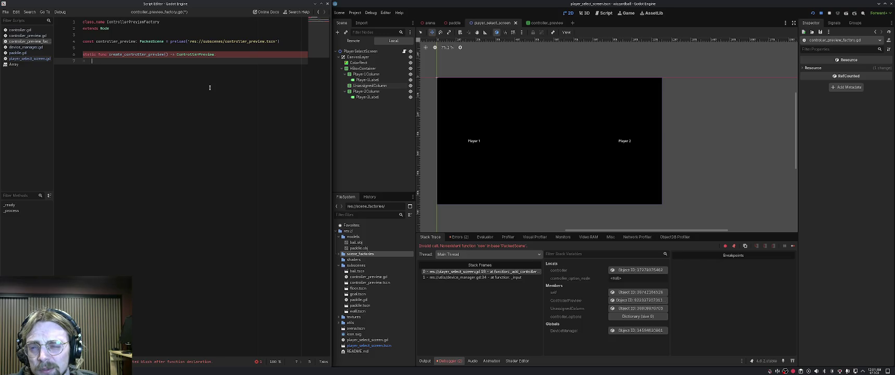
Add 'var controller_preview_scene = controller_preview.instantiate()' to create_controller_preview, then open player_select_screen.gd.
type("var ")
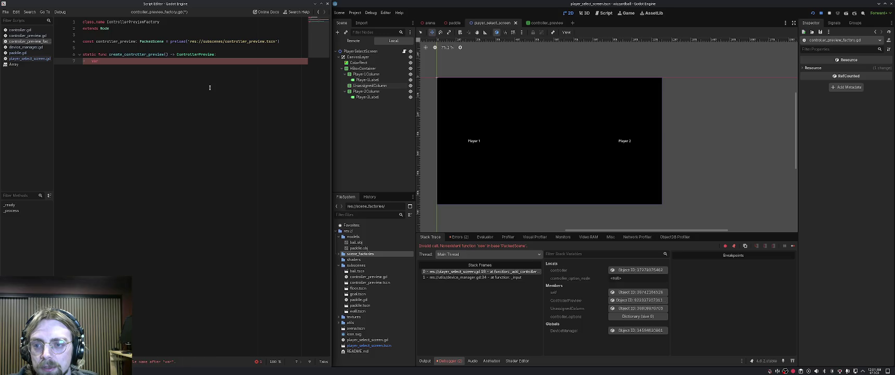
type("contro")
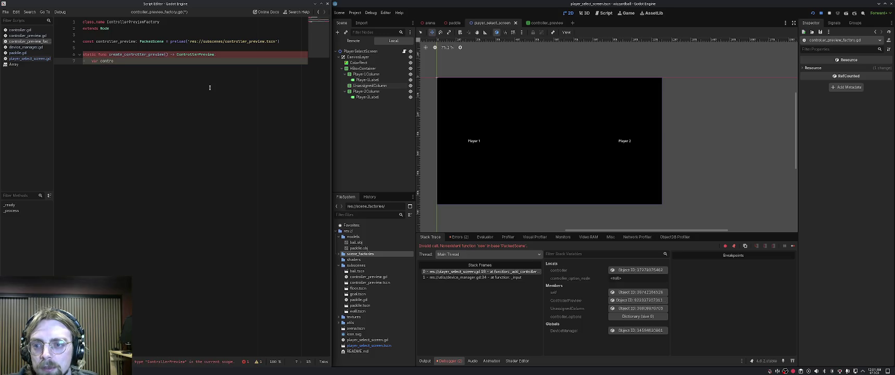
key("BackSpace")
key("BackSpace")
type("roller_preview_")
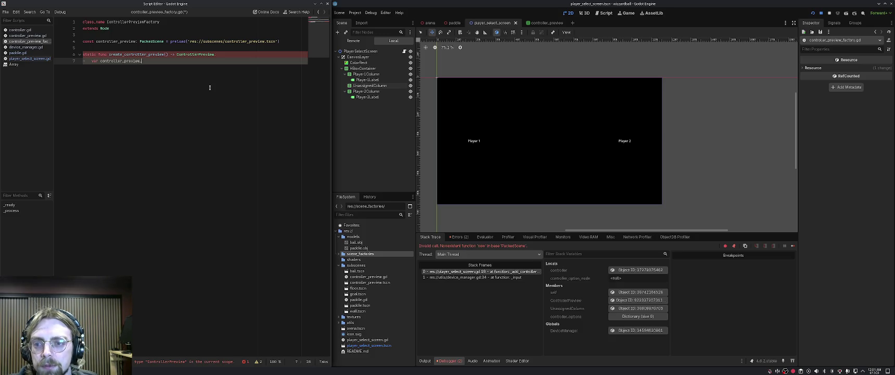
type("scene =")
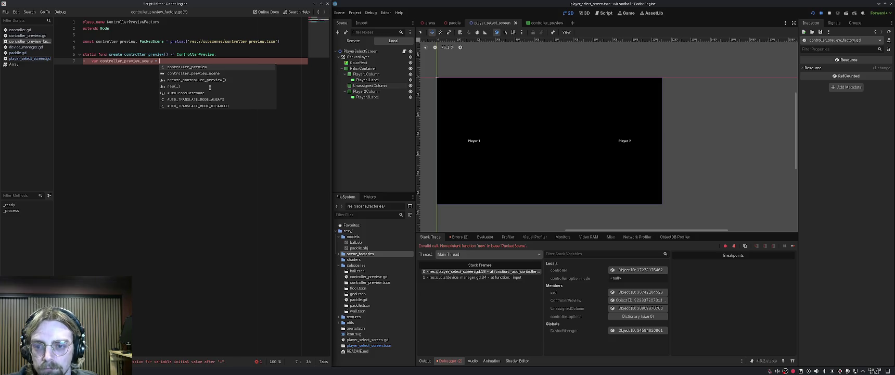
key("Return")
type(".")
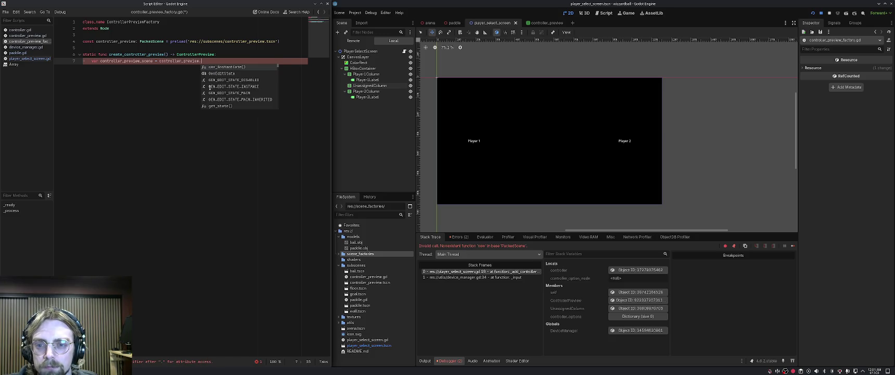
type("instantiate(")
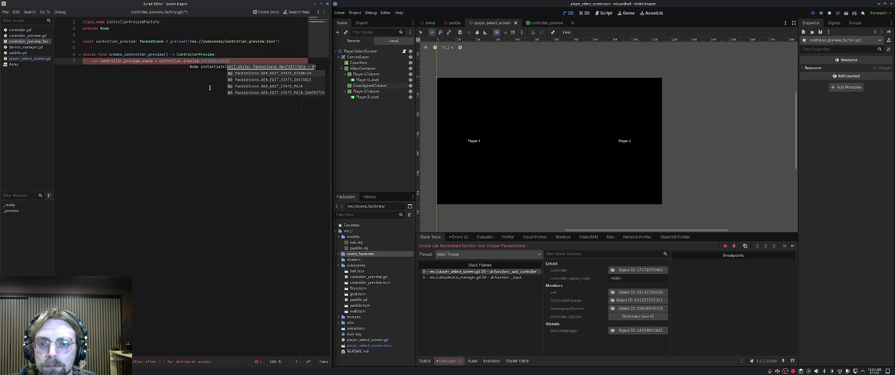
key("Return")
key("Return")
type("controller_preview_sc")
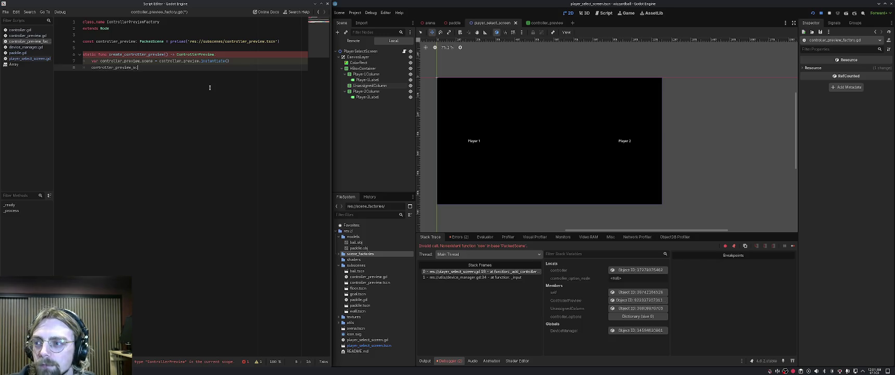
type("e")
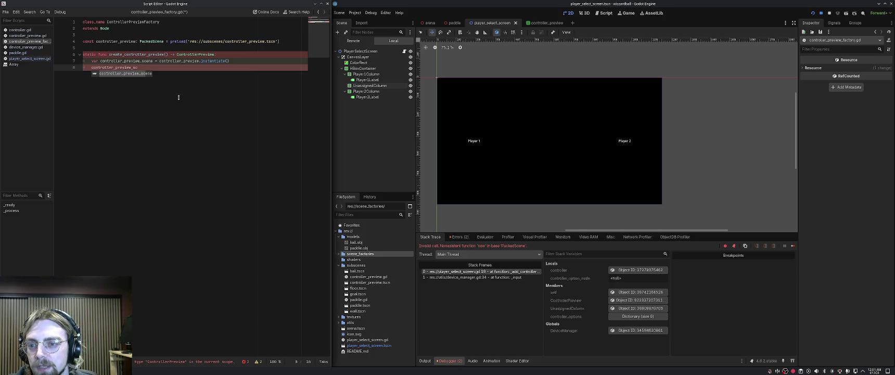
type("ene.")
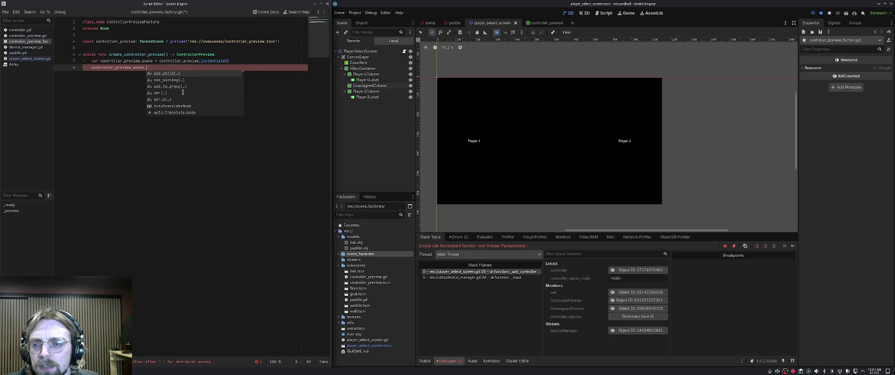
key("Escape")
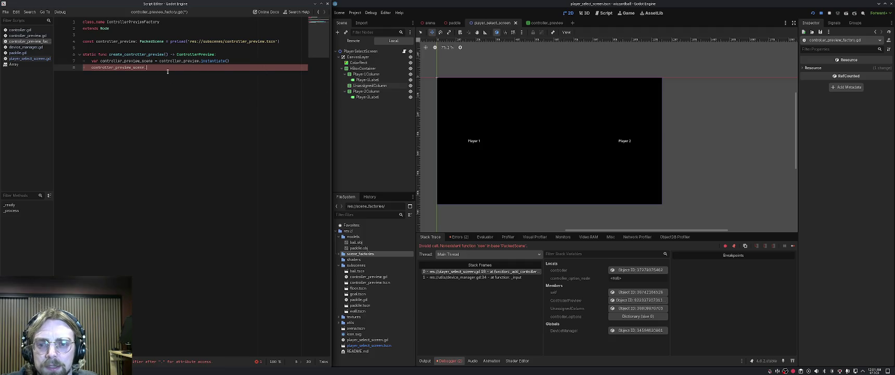
left_click(167, 54)
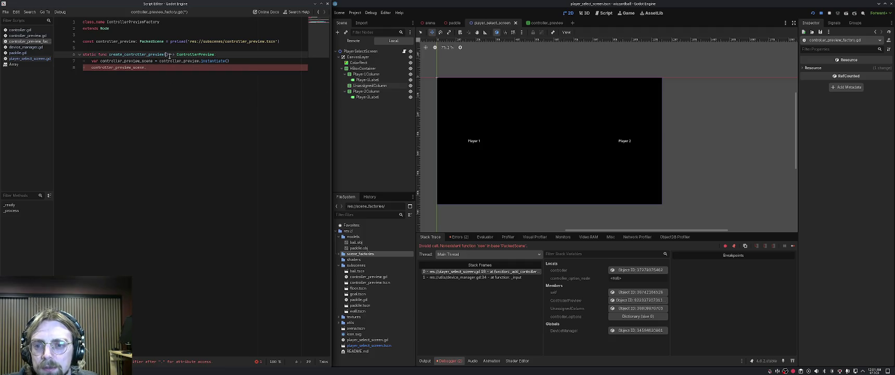
left_click(28, 58)
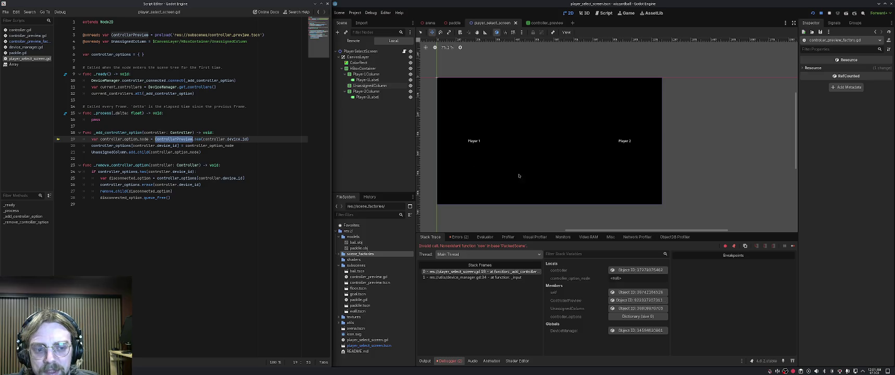
Review how _add_controller_option and _remove_controller_option create and free previews, then open controller_preview.gd.
left_click(201, 139)
left_click(244, 146)
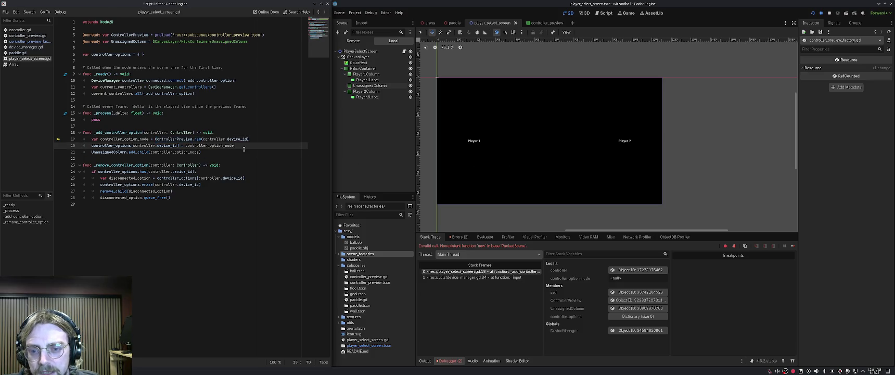
left_click(234, 151)
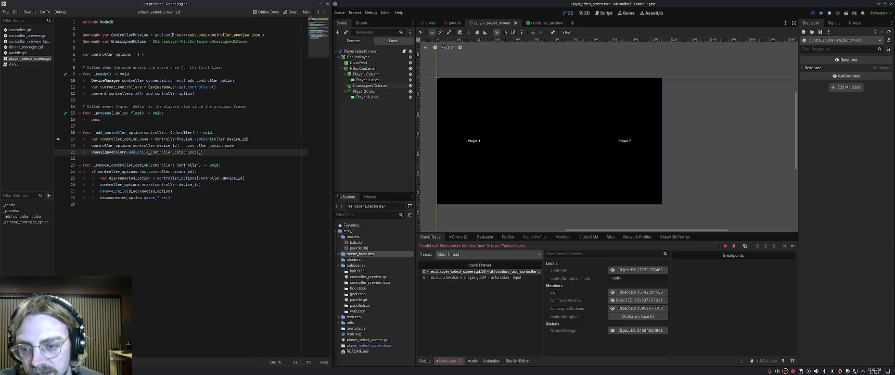
left_click(211, 126)
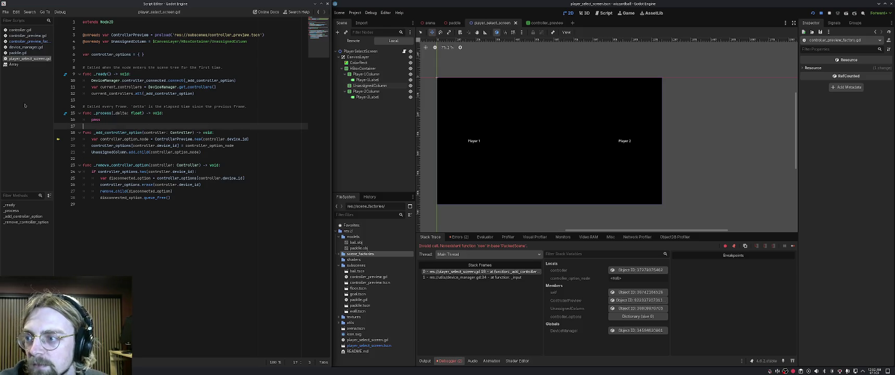
left_click(183, 101)
left_click(190, 114)
left_click(192, 94)
left_click(208, 172)
left_click(210, 178)
left_click(209, 185)
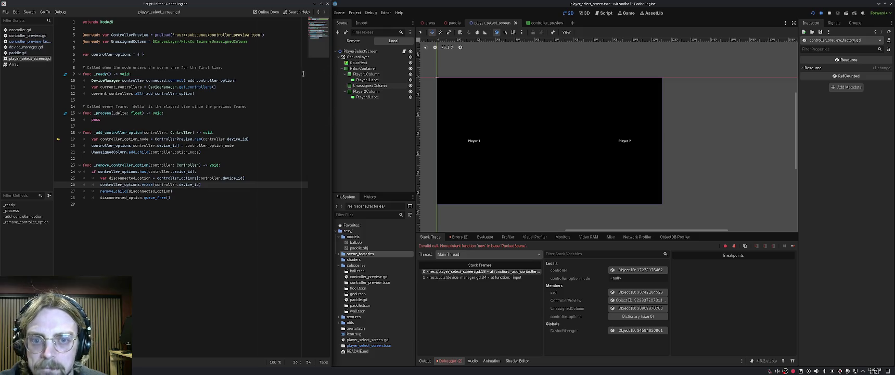
left_click(23, 35)
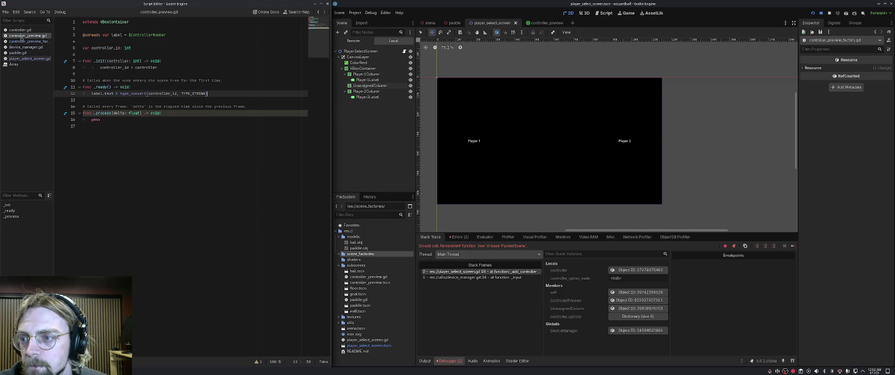
Delete the _init(controller: int) function from controller_preview.gd, checking the factory script in between.
key("Up")
key("Up")
key("Up")
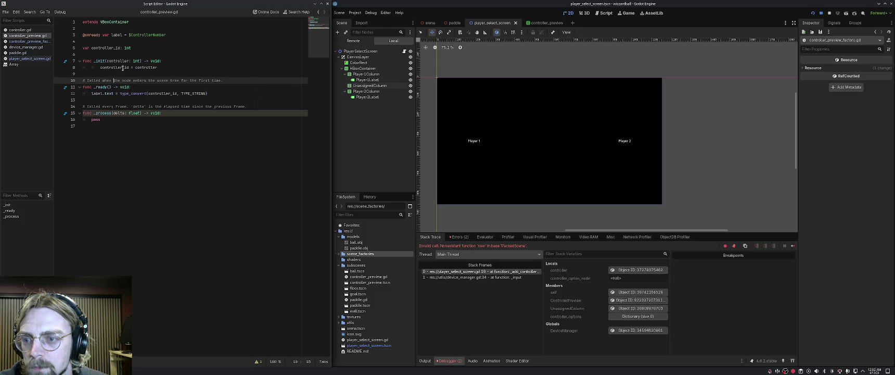
key("BackSpace")
key("BackSpace")
key("BackSpace")
key("BackSpace")
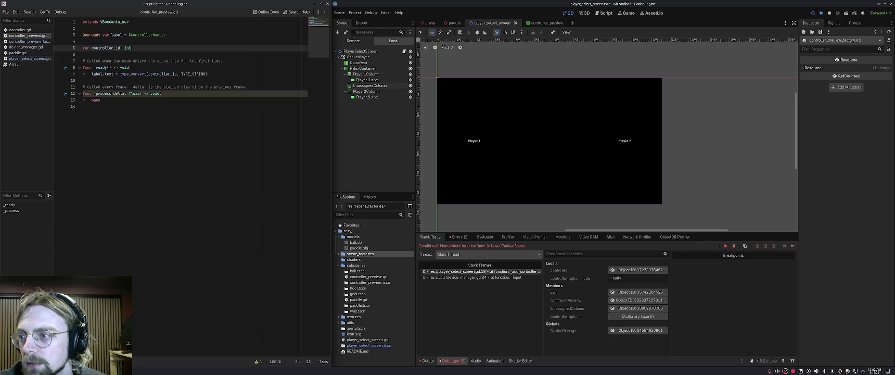
key("alt+Left")
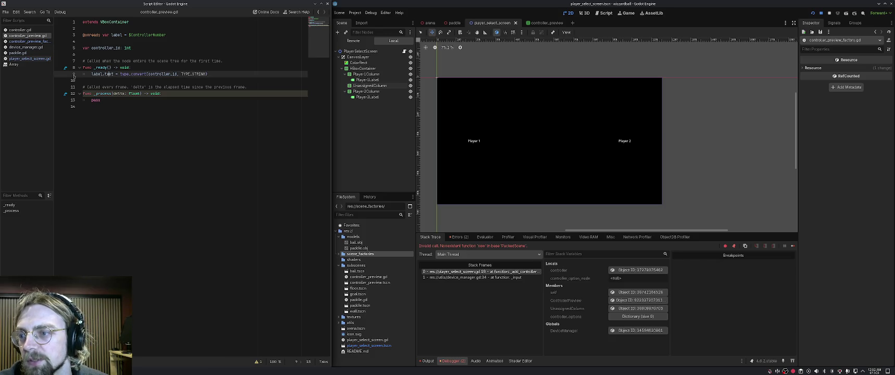
type(".")
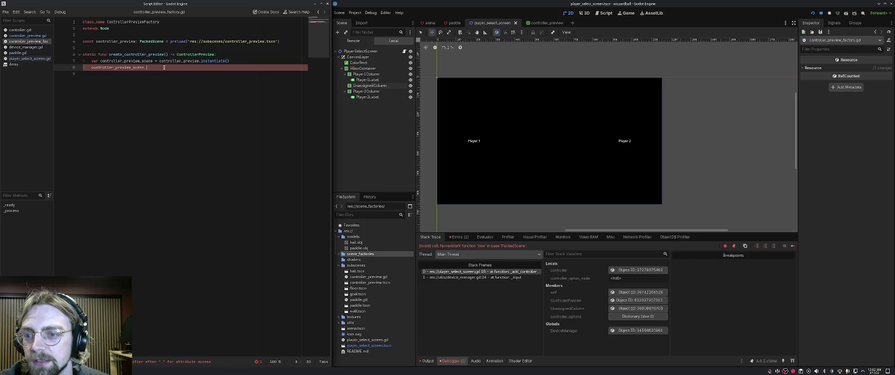
key("alt+Right")
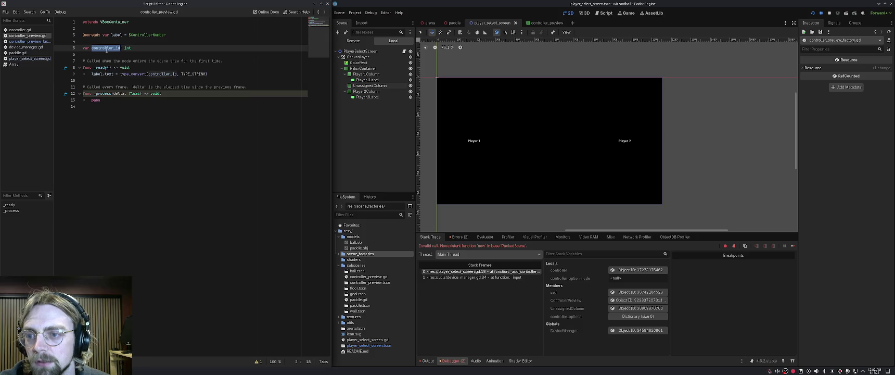
left_click(25, 41)
Assign controller_id to the new preview and add a controller_id: int parameter to create_controller_preview.
left_click(162, 69)
type("controller_id ")
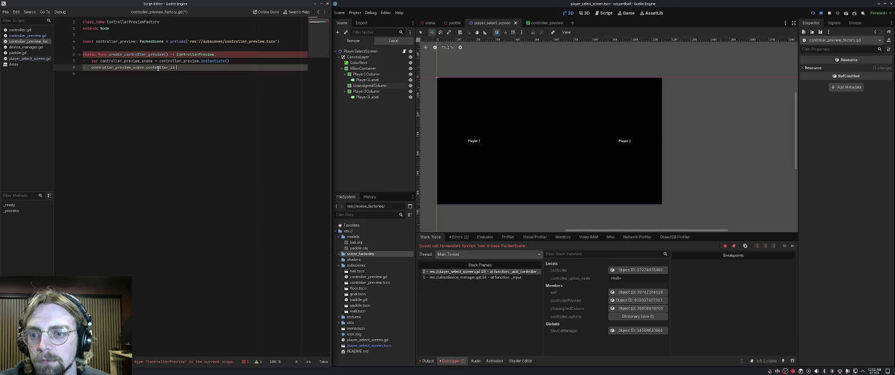
type("=")
key("Escape")
key("Up")
key("Up")
key("Up")
key("End")
key("Down")
key("Down")
key("ctrl+Left")
key("ctrl+Left")
key("ctrl+Left")
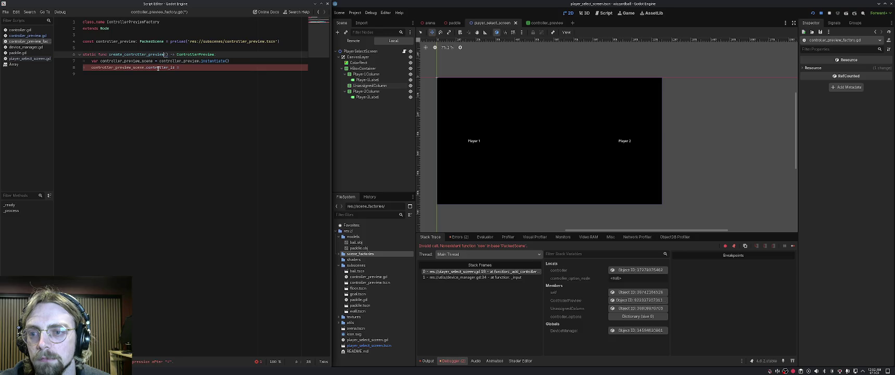
type("controller_id: int")
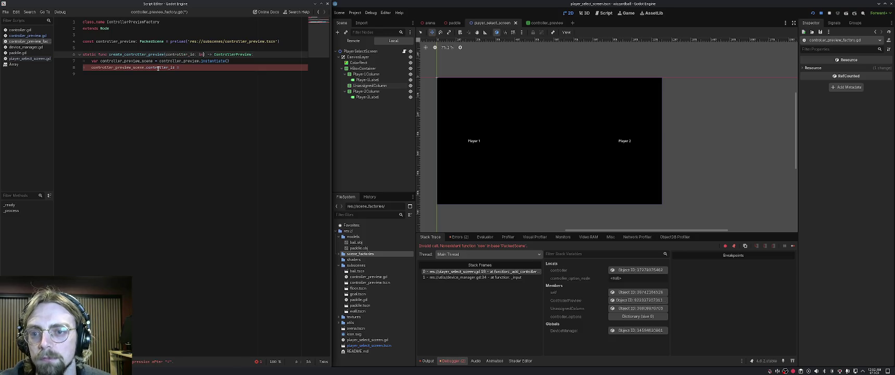
key("Escape")
key("Down")
key("Down")
key("End")
type("controller_id")
Return controller_preview_scene from the function and switch to the Reddit Godot thread.
key("Return")
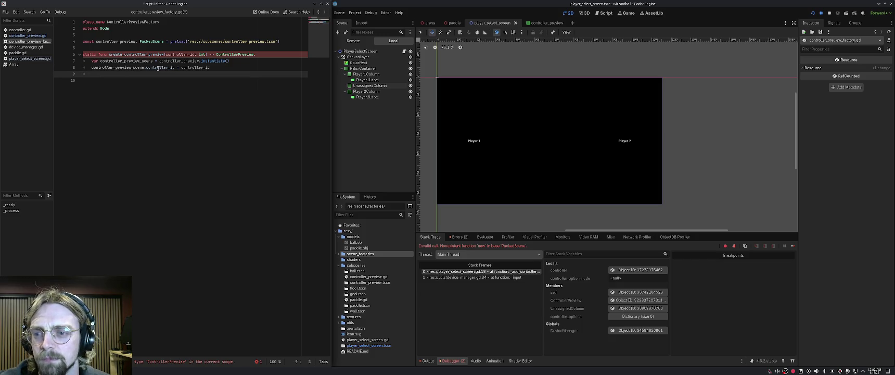
type("controller_")
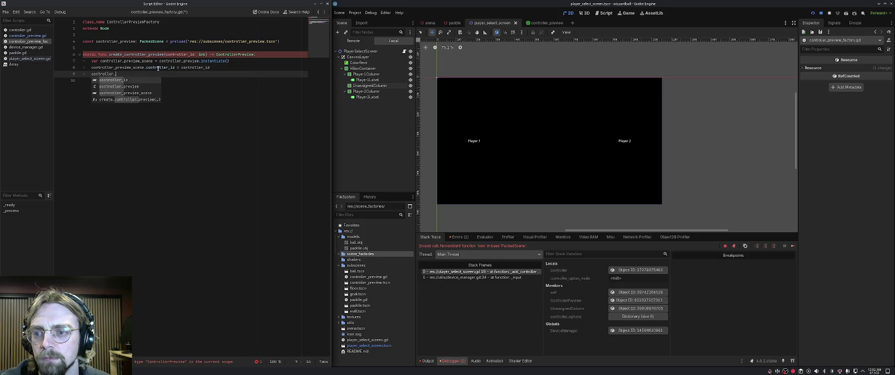
key("ctrl+BackSpace")
type("return con")
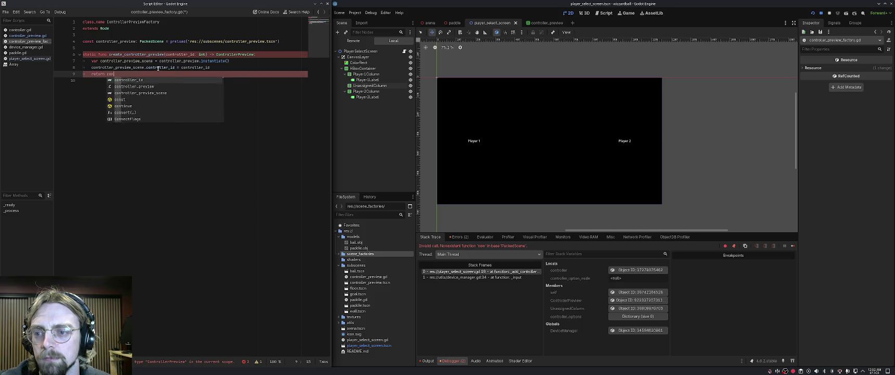
type("troller_p")
key("Down")
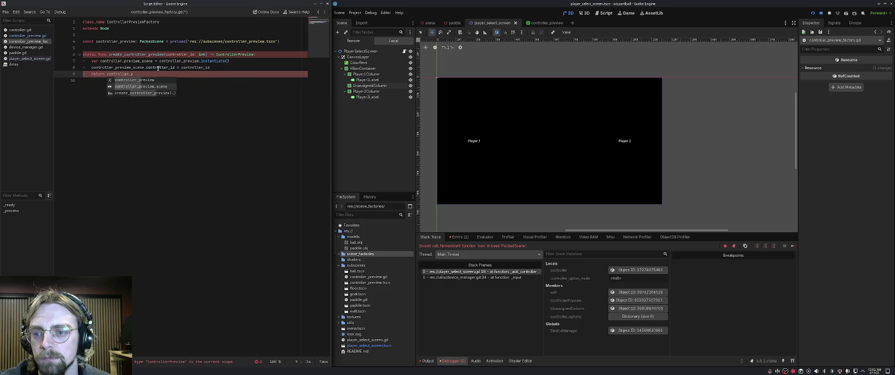
key("Return")
key("Return")
key("Left")
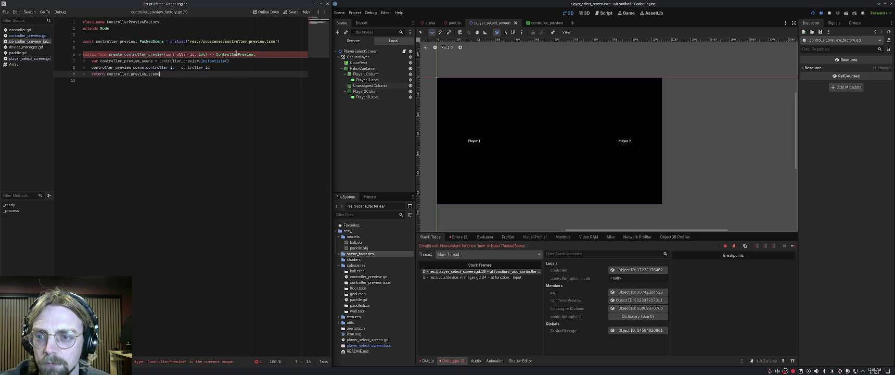
mouse_move(236, 54)
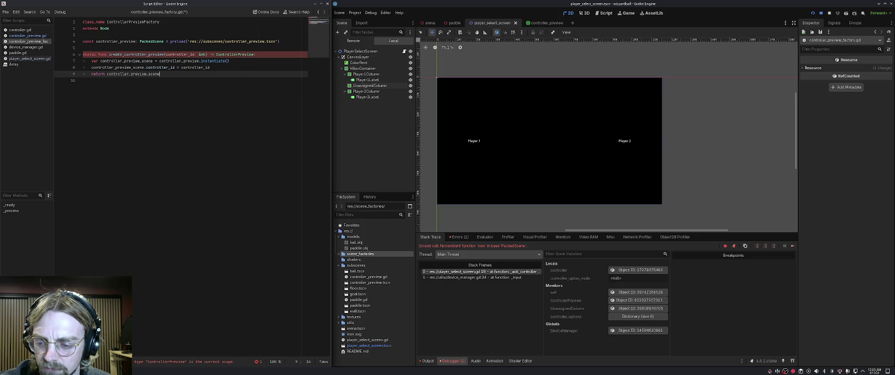
key("alt+Tab")
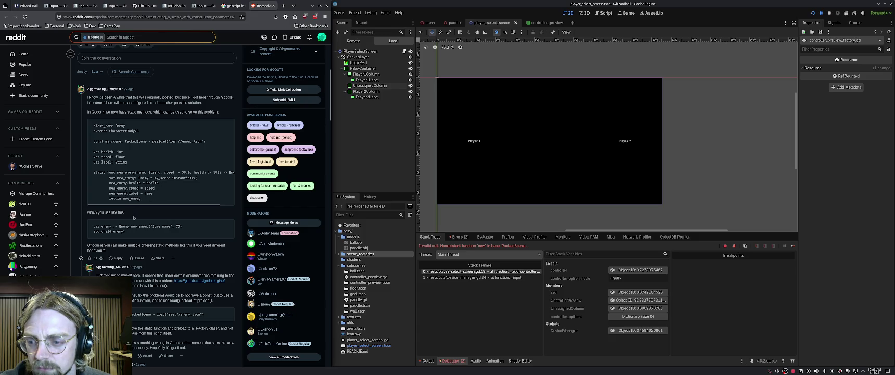
Read the Reddit thread's Godot 4 static factory-method example, then return to the factory script.
left_click_drag(119, 227, 151, 226)
left_click(138, 235)
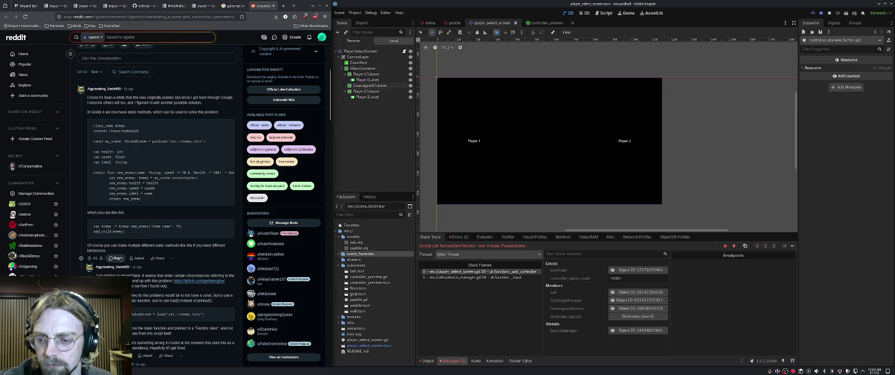
scroll(152, 269, "down", 1)
scroll(152, 271, "down", 1)
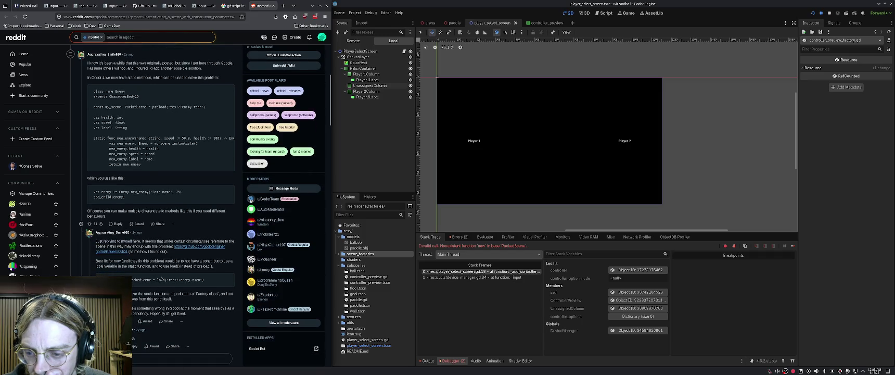
left_click_drag(133, 280, 189, 280)
left_click(192, 287)
left_click_drag(166, 142, 160, 151)
left_click(161, 157)
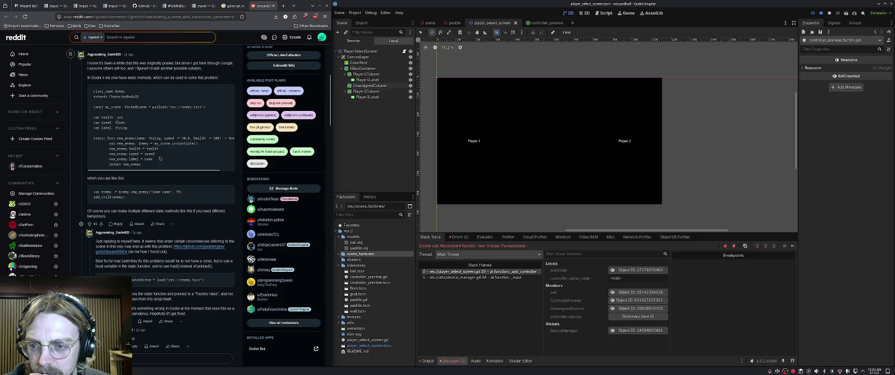
scroll(160, 135, "up", 2)
scroll(159, 130, "down", 2)
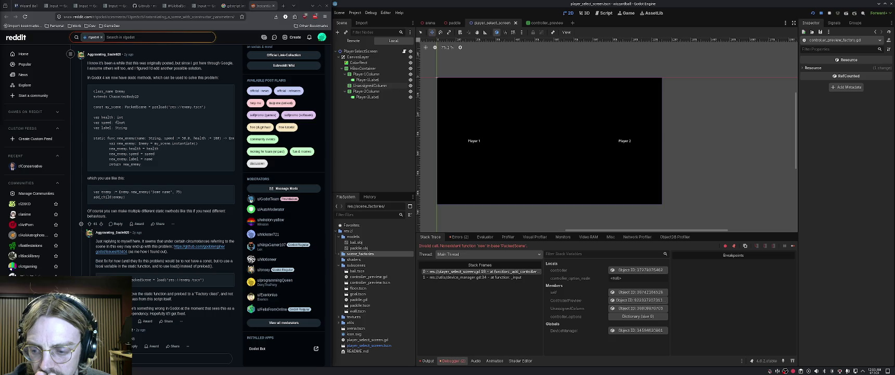
key("alt+Tab")
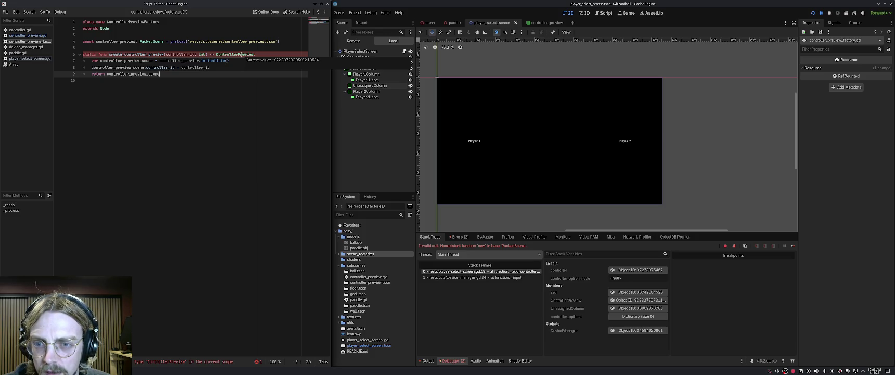
Change create_controller_preview's return type to Control, then open controller_preview.gd.
double_click(241, 54)
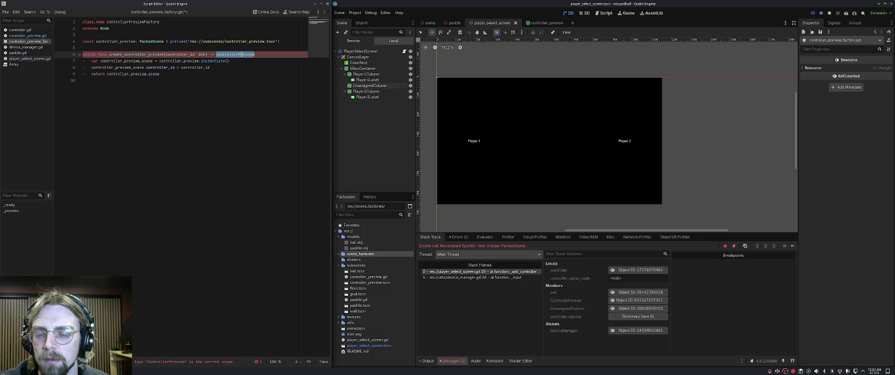
mouse_move(218, 61)
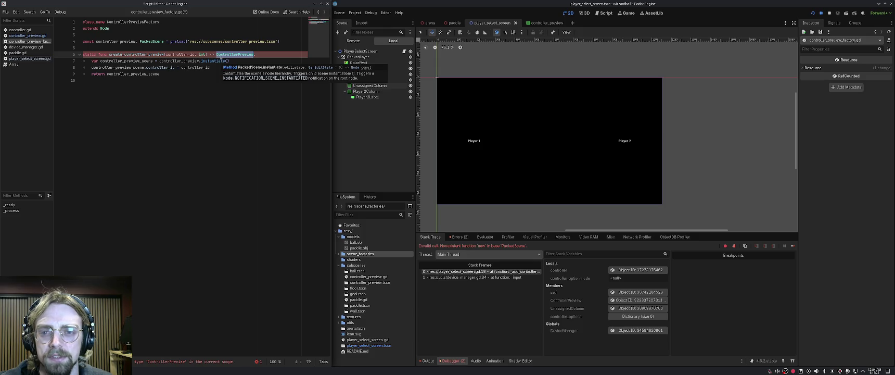
type("Node")
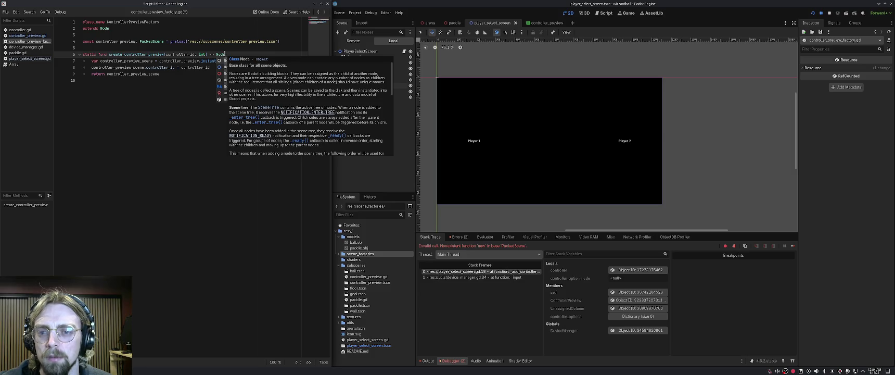
key("BackSpace")
key("BackSpace")
key("BackSpace")
type("Cont")
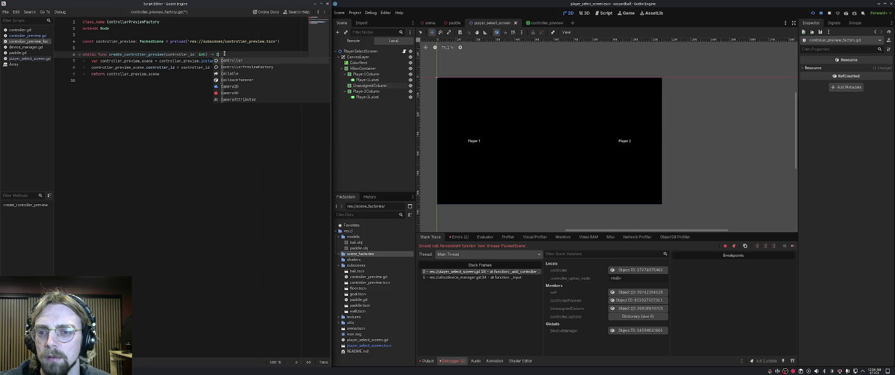
type("roller")
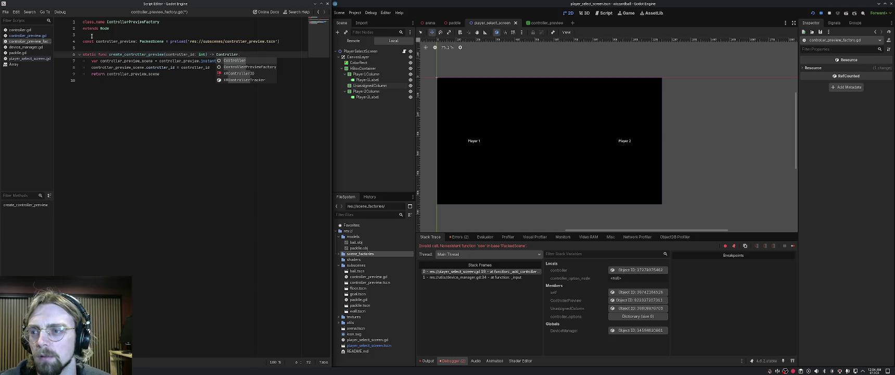
left_click(40, 36)
left_click(104, 29)
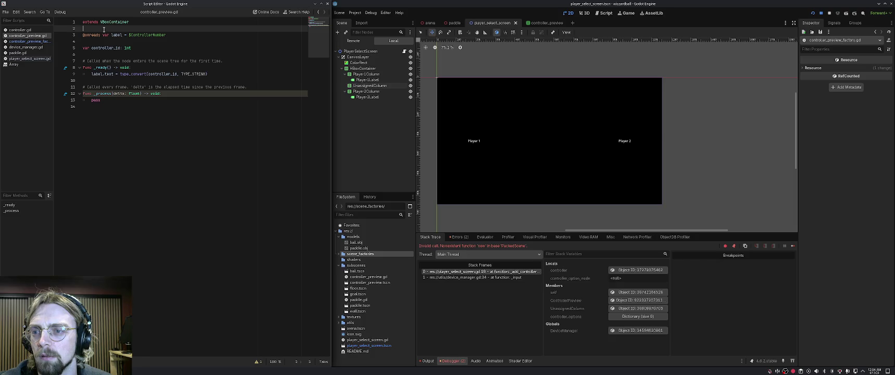
Declare 'class_name ControllerPreview' on a new first line of controller_preview.gd.
left_click(83, 23)
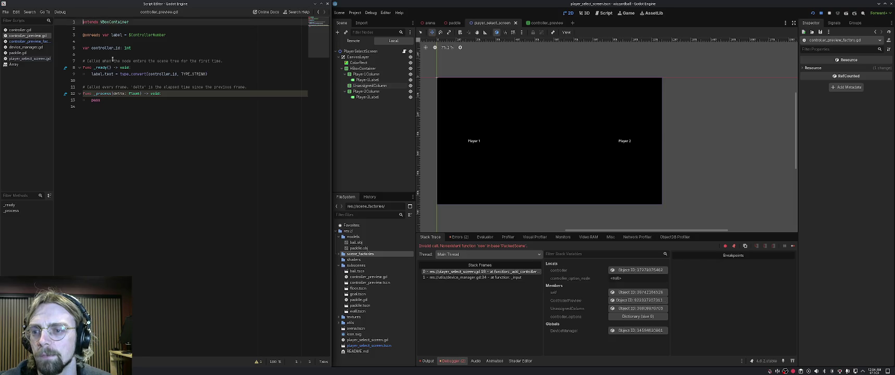
key("Return")
key("Up")
type("ass_name ControllerPreview")
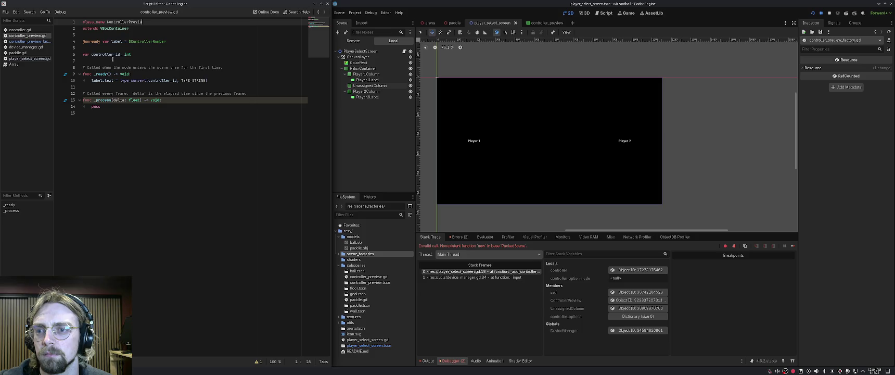
Make the factory function return ControllerPreview, then open device_manager.gd.
left_click(44, 42)
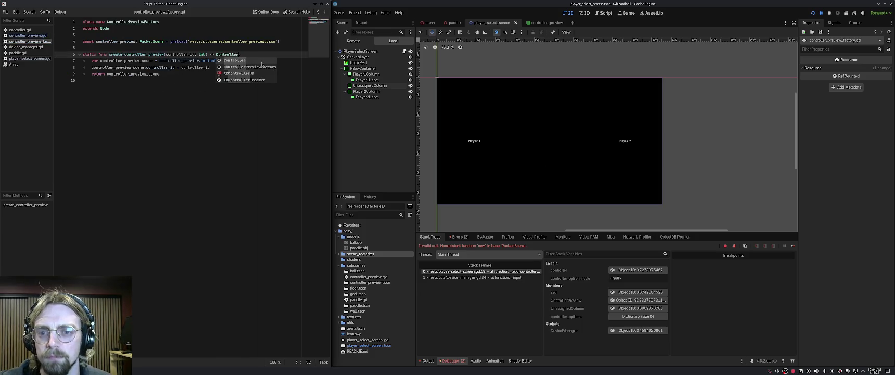
type("Preview:")
left_click(224, 82)
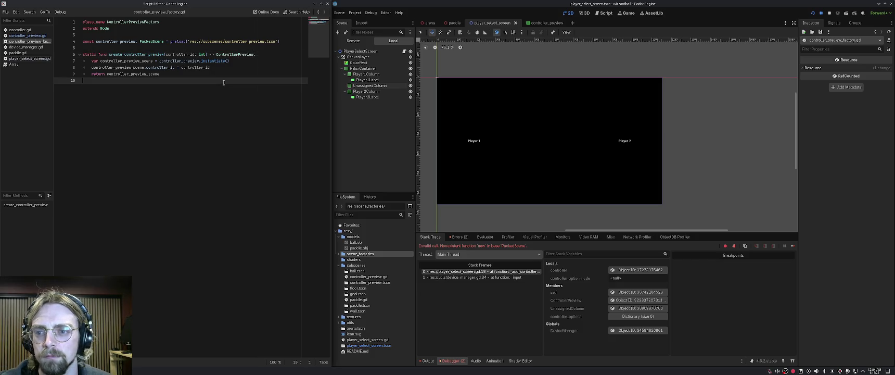
left_click(26, 47)
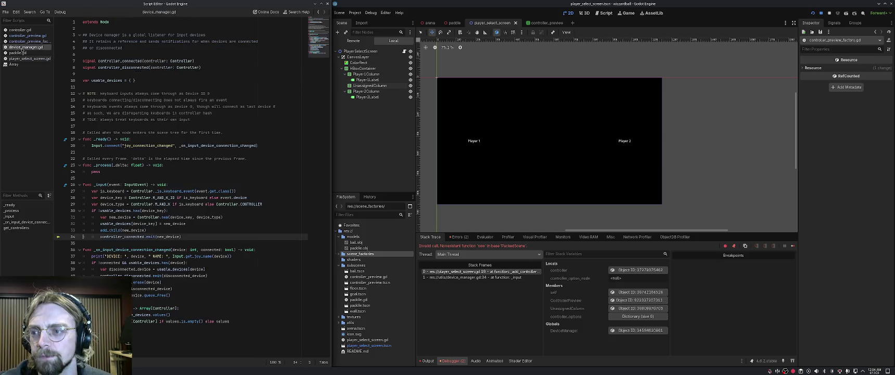
Look over device_manager.gd's input handler, then open player_select_screen.gd.
left_click(173, 268)
left_click(174, 191)
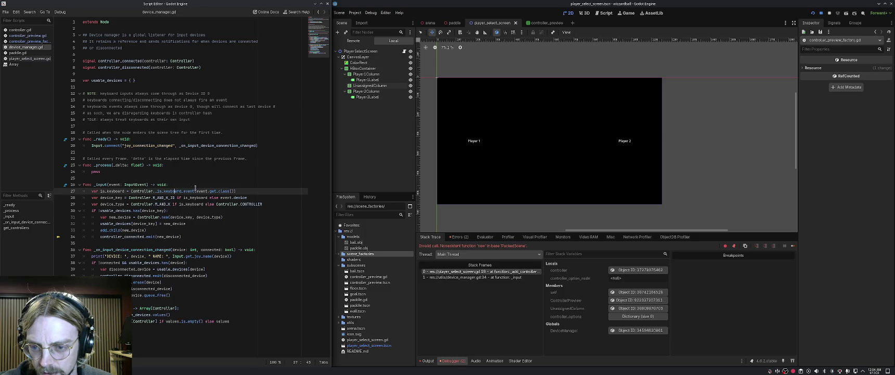
left_click(28, 42)
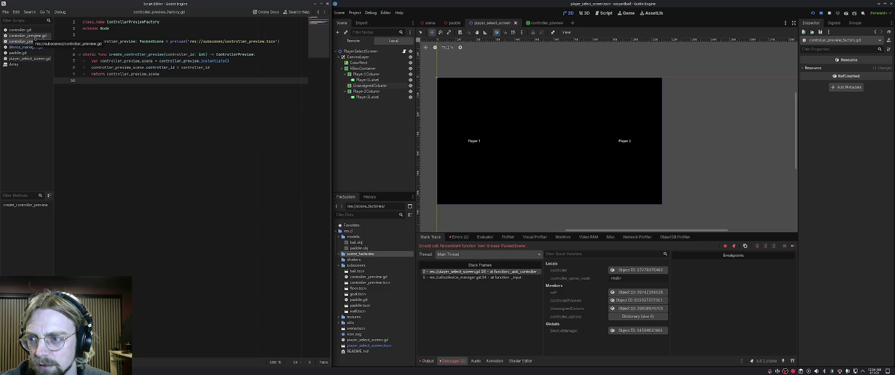
left_click(35, 37)
left_click(26, 47)
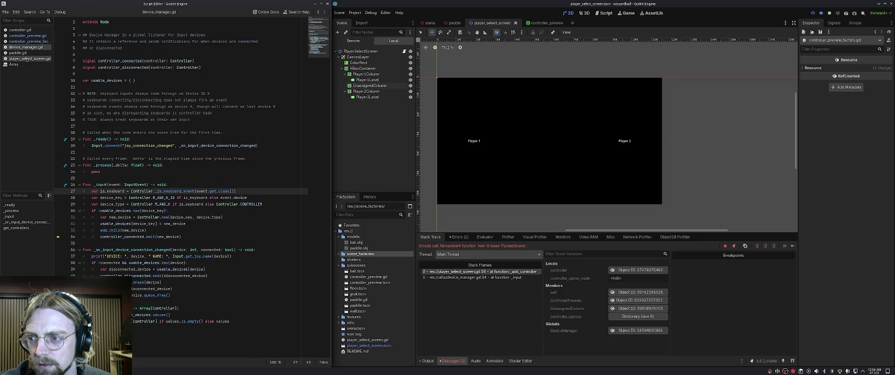
left_click(27, 59)
On line 19, replace ControllerPreview.new with ControllerPreviewFactory.create_controller_preview.
double_click(179, 139)
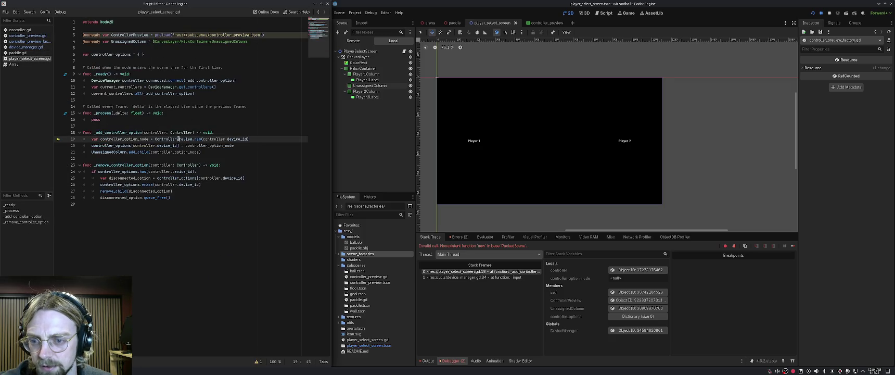
left_click_drag(193, 139, 202, 140)
key("ctrl+z")
key("ctrl+z")
key("ctrl+z")
key("ctrl+z")
key("BackSpace")
type("Fa")
key("Return")
type(".")
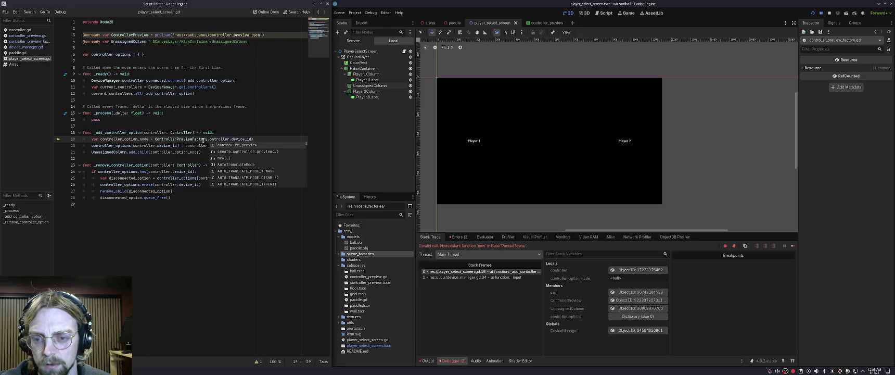
type("cre")
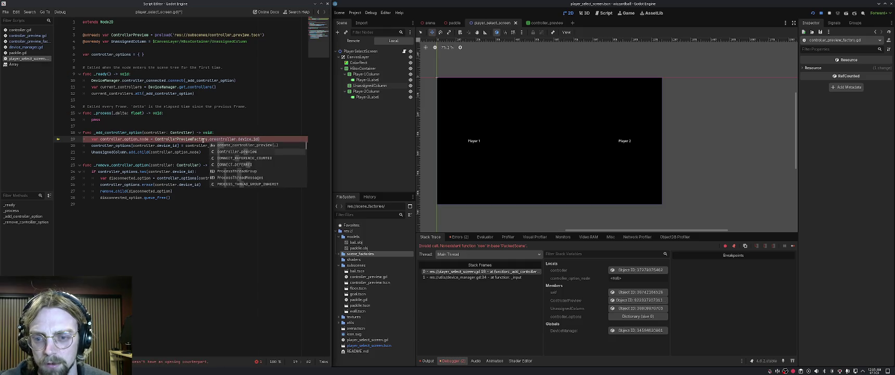
key("Return")
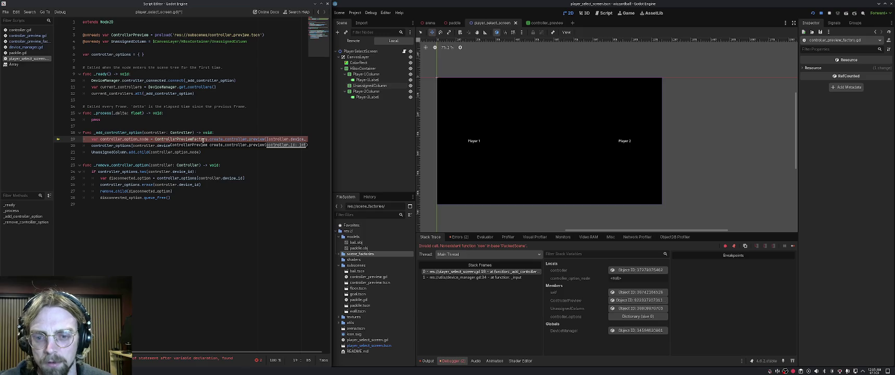
key("End")
key("Down")
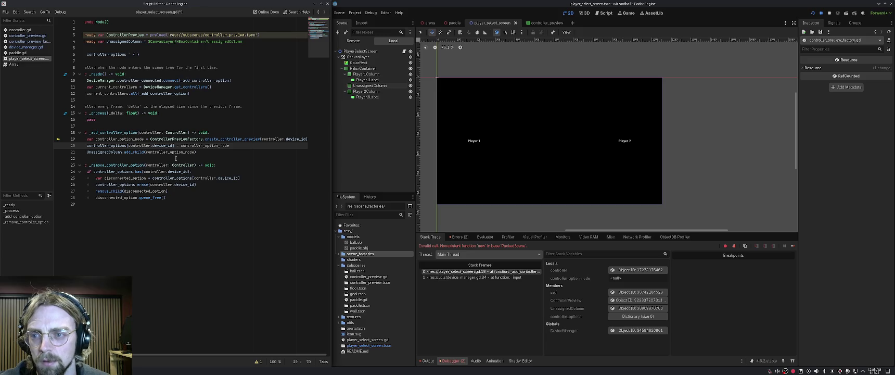
Delete the unused ControllerPreview preload constant on line 3.
triple_click(153, 36)
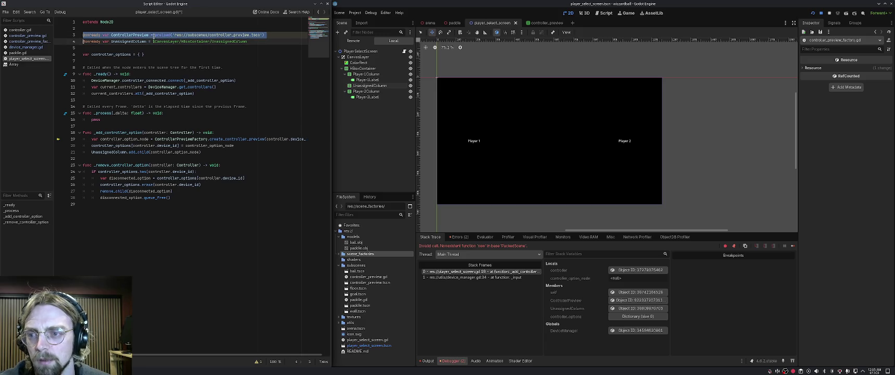
key("BackSpace")
key("Down")
key("Down")
key("Down")
key("Up")
key("Up")
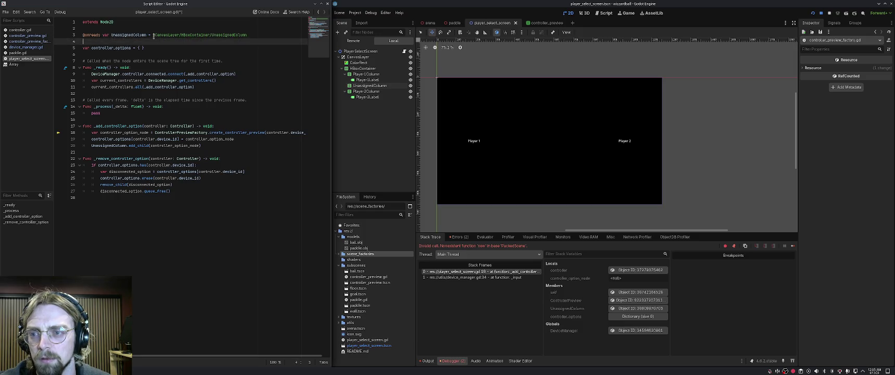
key("Down")
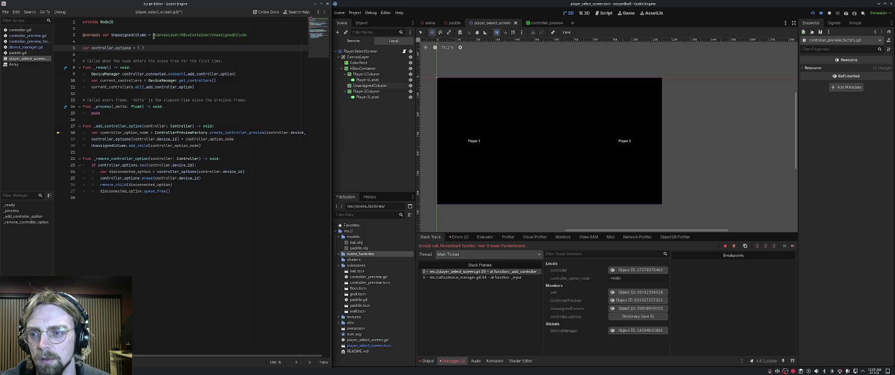
left_click(222, 151)
Save the script, run the project to see previews labelled 1, 99, 0 and 0, then close the game.
key("ctrl+s")
left_click(811, 14)
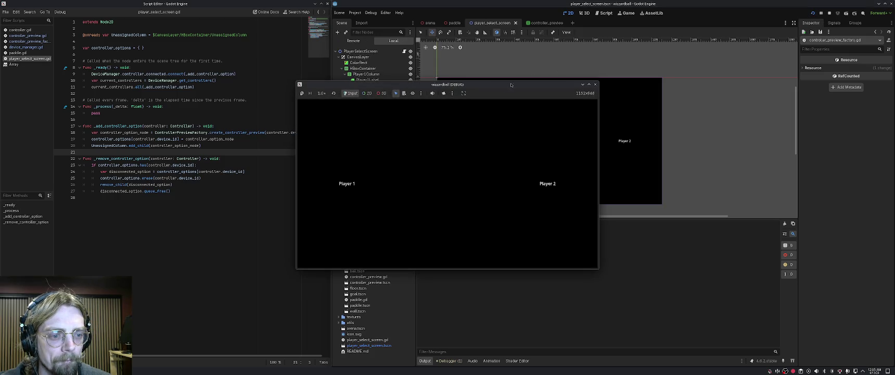
left_click_drag(506, 87, 372, 63)
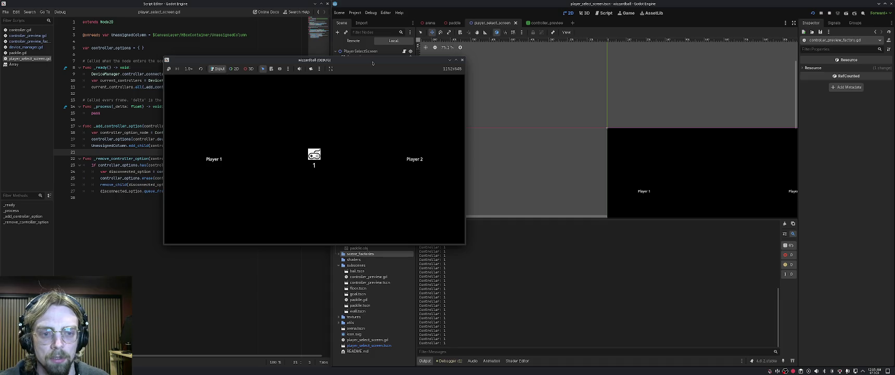
left_click(365, 105)
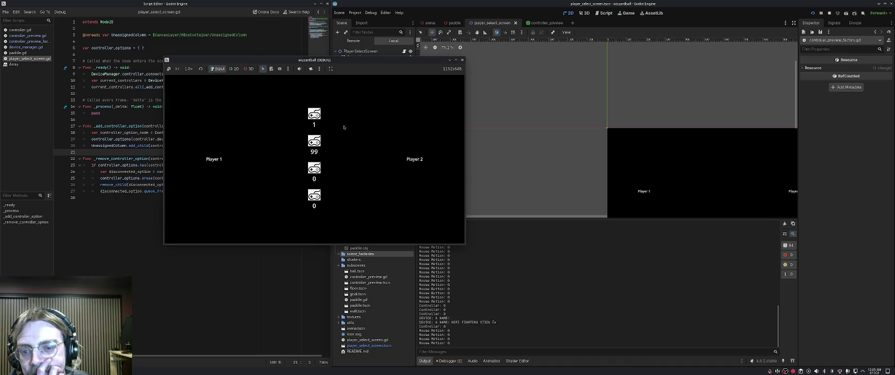
mouse_move(347, 60)
left_mouse_down()
mouse_move(481, 69)
mouse_move(516, 62)
left_mouse_up()
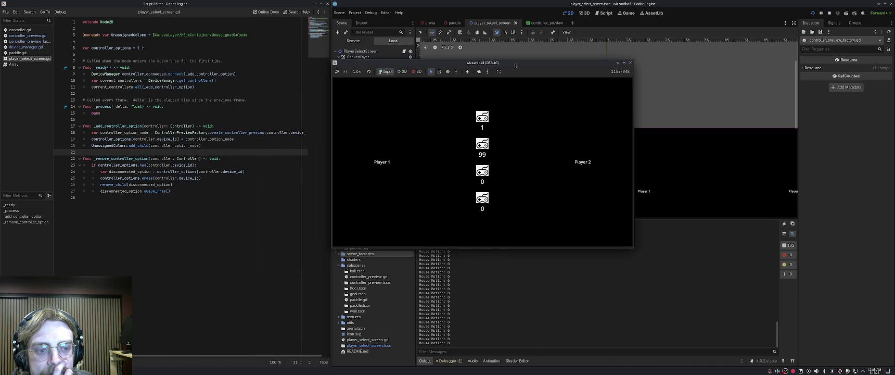
left_click(630, 63)
left_click(149, 158)
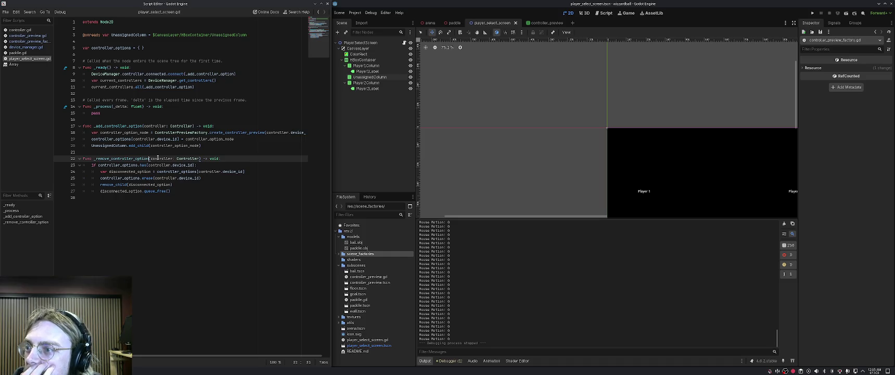
left_click(181, 146)
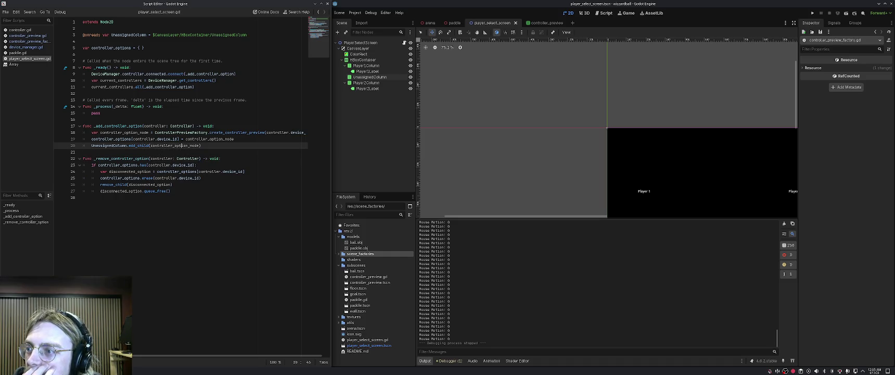
left_click(91, 123)
left_click(147, 146)
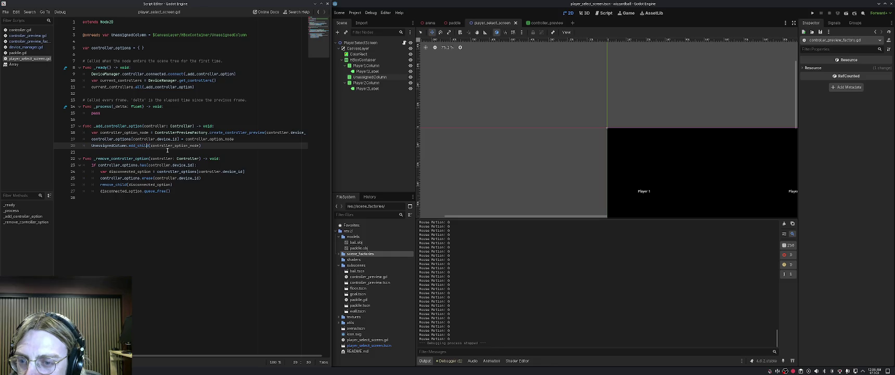
left_click(169, 158)
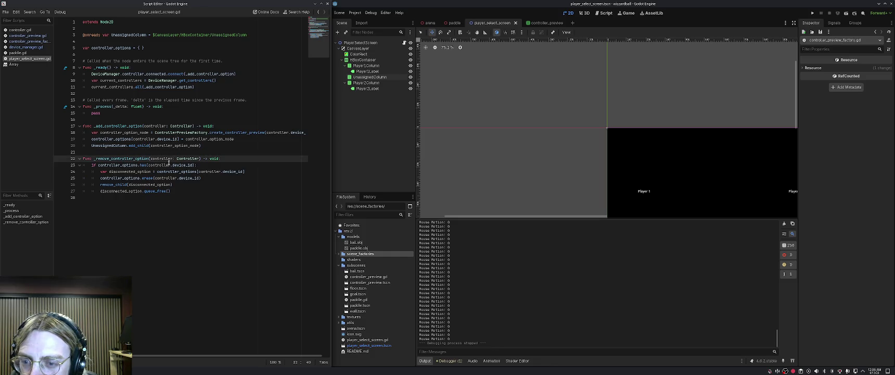
left_click(119, 165)
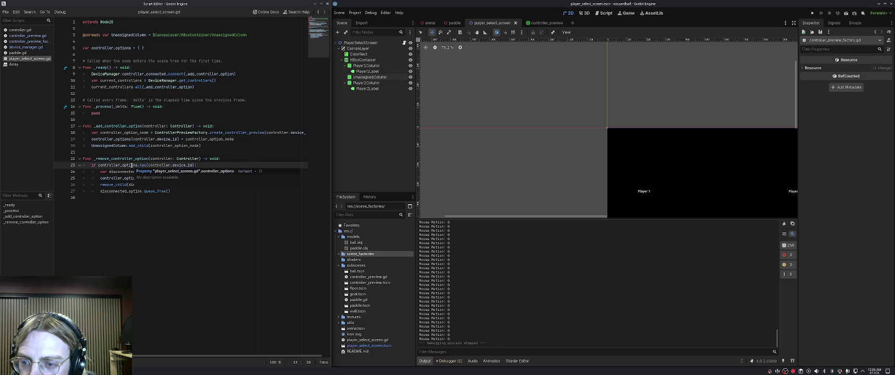
left_click(116, 139)
left_click(124, 139)
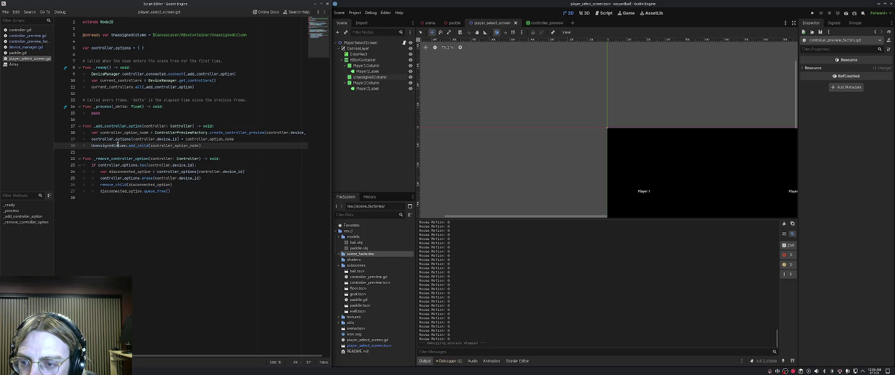
double_click(214, 132)
double_click(142, 133)
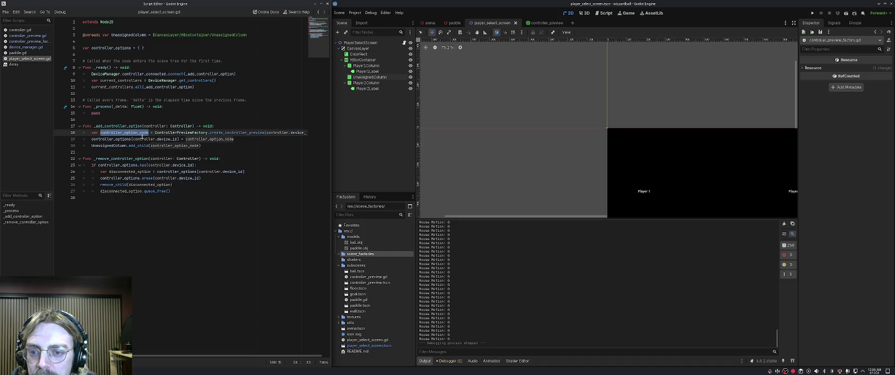
double_click(125, 139)
left_click(172, 139)
double_click(195, 139)
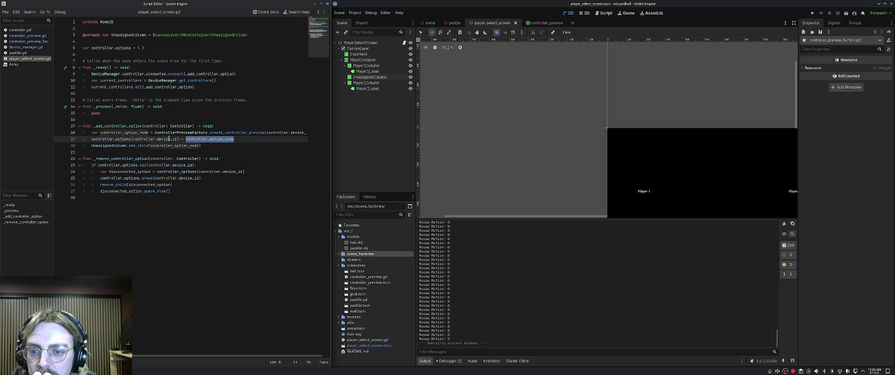
double_click(117, 145)
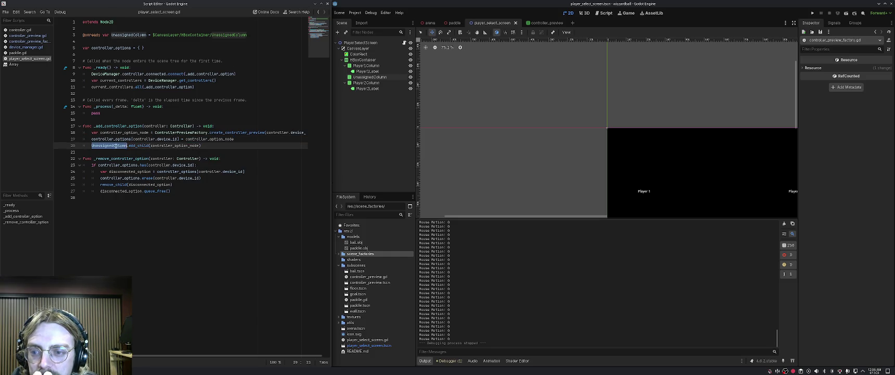
left_click(136, 145)
double_click(111, 145)
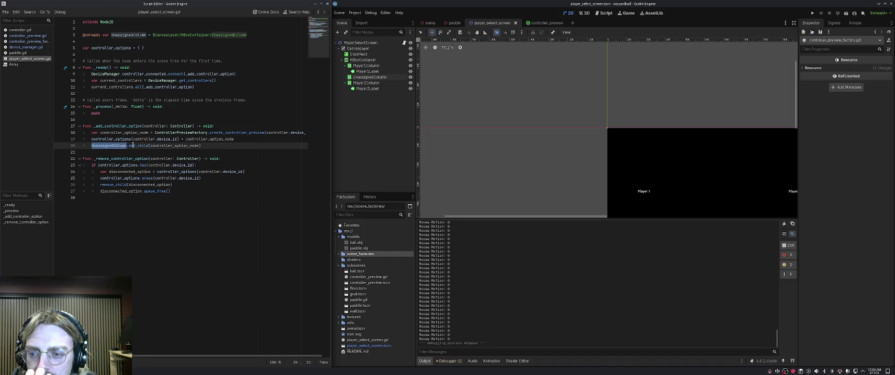
double_click(140, 146)
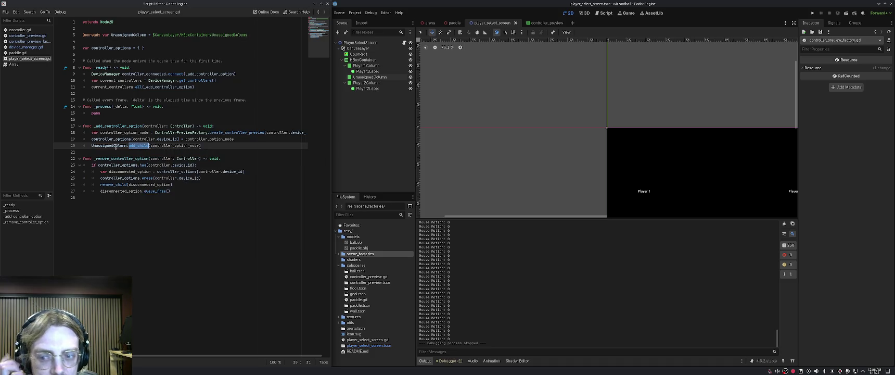
left_click(168, 146)
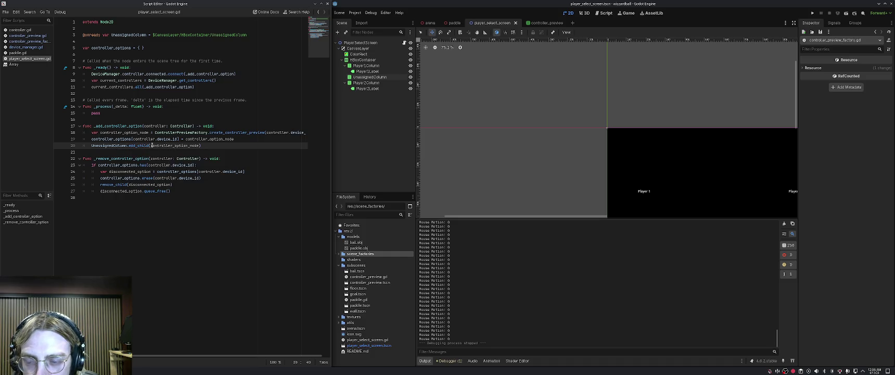
key("Left")
key("Left")
key("Left")
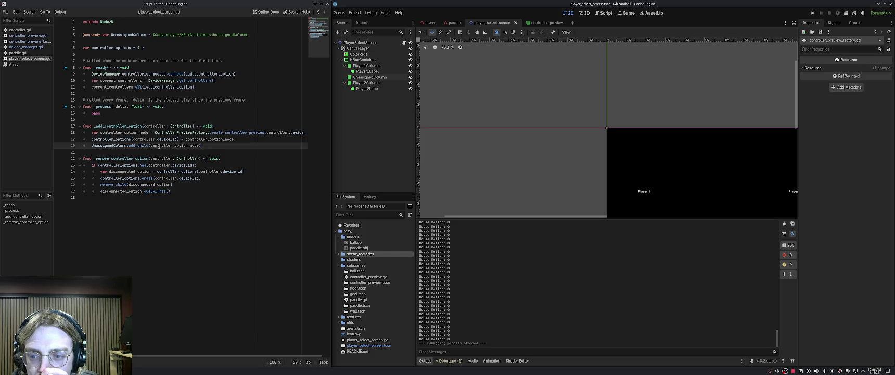
left_click(126, 184)
double_click(112, 146)
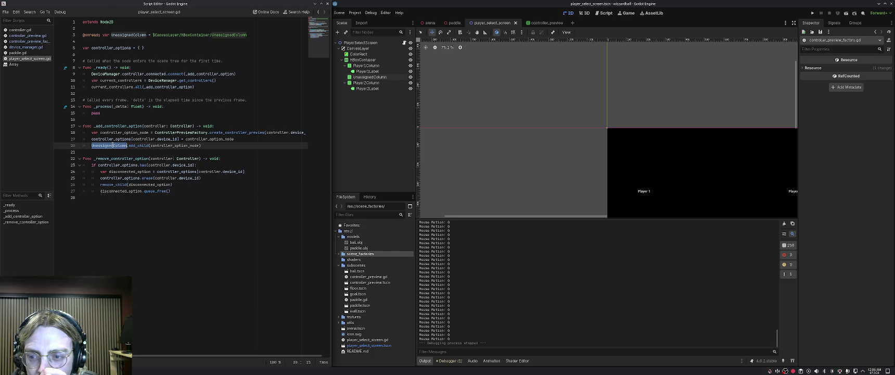
left_click(120, 184)
mouse_move(119, 184)
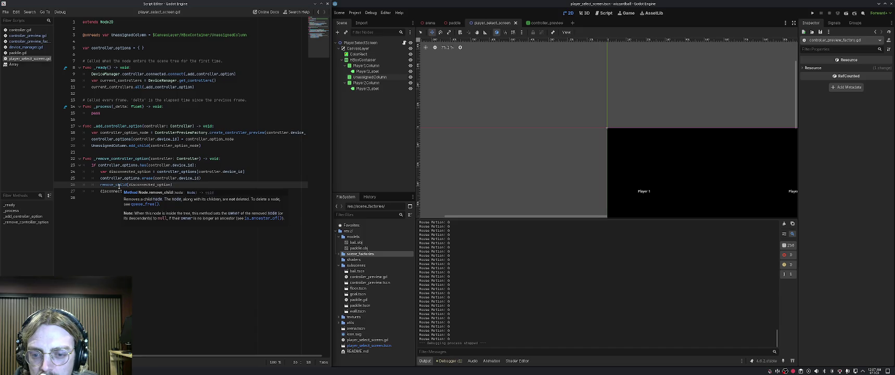
Run the game and check the three controller previews labelled 99, 1 and 1.
left_click(179, 178)
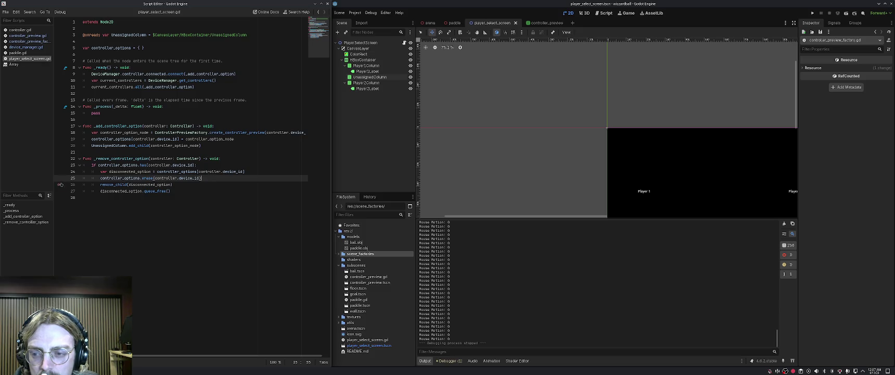
left_click(195, 189)
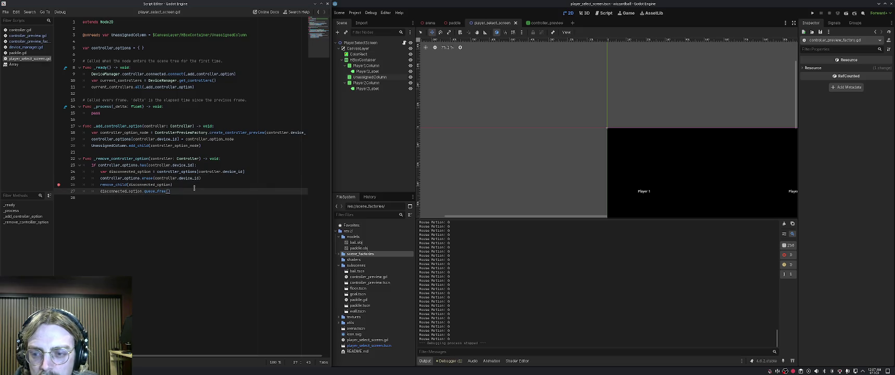
left_click(812, 13)
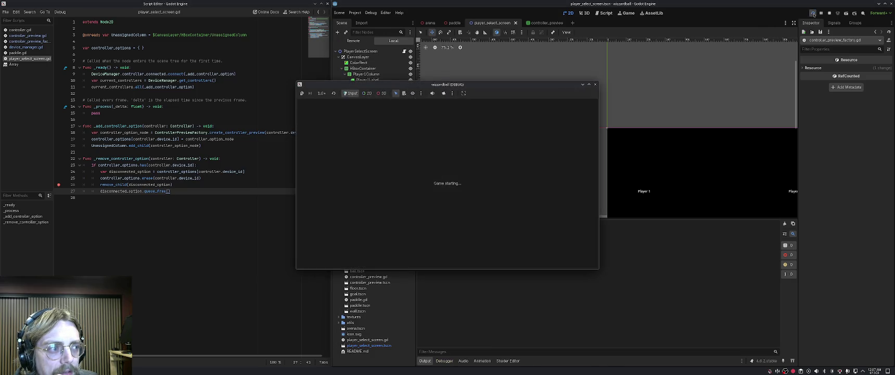
left_click(812, 13)
left_click_drag(470, 86, 450, 72)
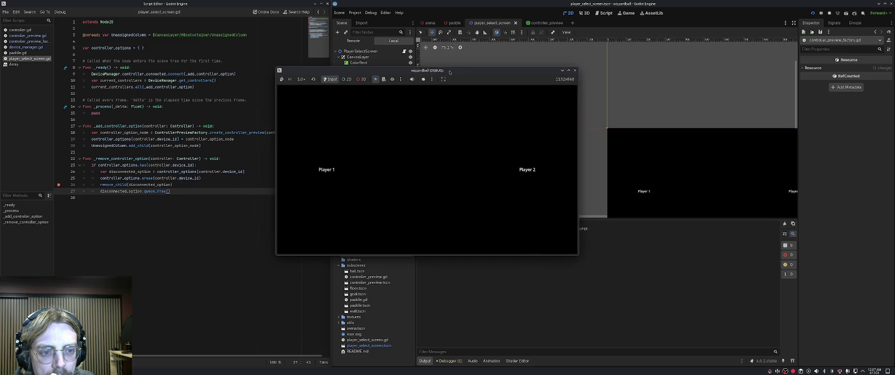
mouse_move(451, 93)
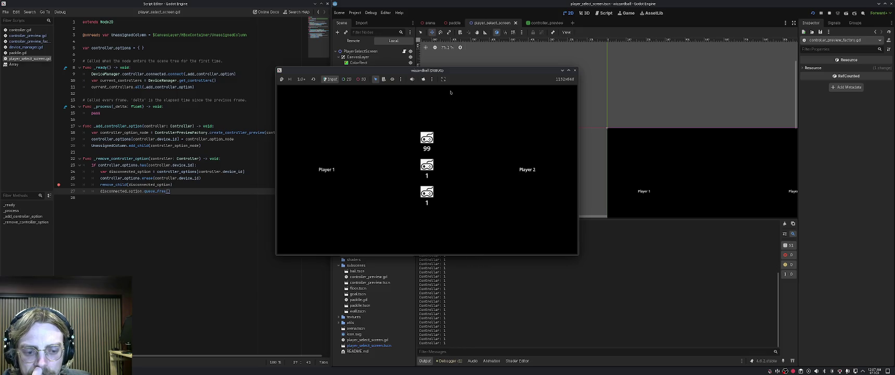
Open device_manager.gd and examine the usable_devices connected check on line 38.
left_click(202, 186)
left_click(25, 47)
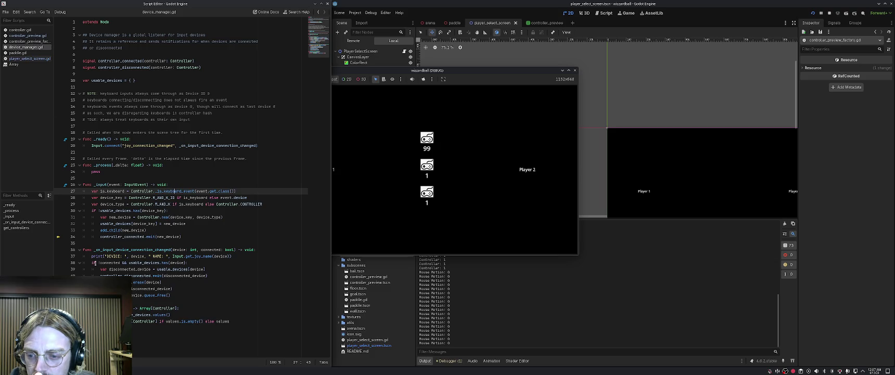
double_click(133, 263)
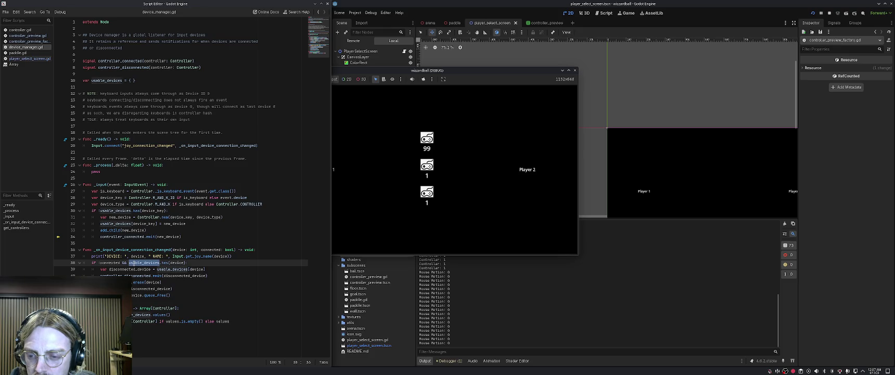
left_click(103, 263)
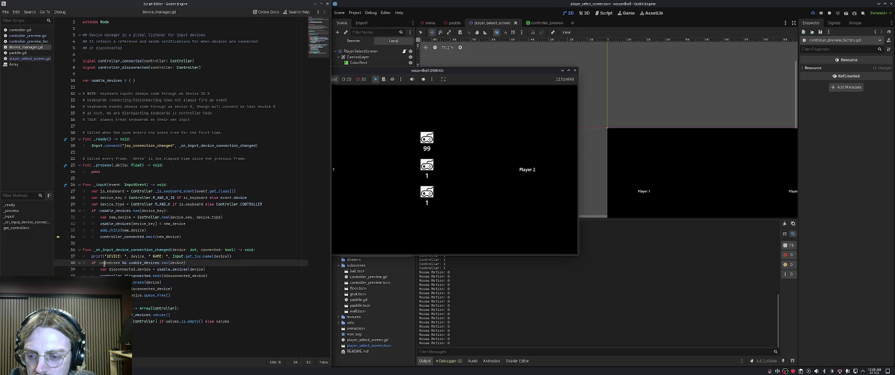
Review disconnect handler lines 39–42: the disconnected signal emit, erase(device) and queue_free.
left_click(126, 269)
left_click(152, 275)
mouse_move(169, 276)
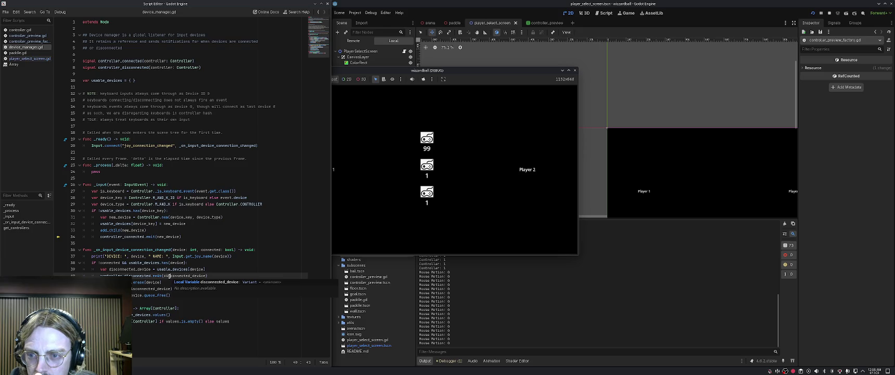
left_click(125, 282)
left_click(163, 282)
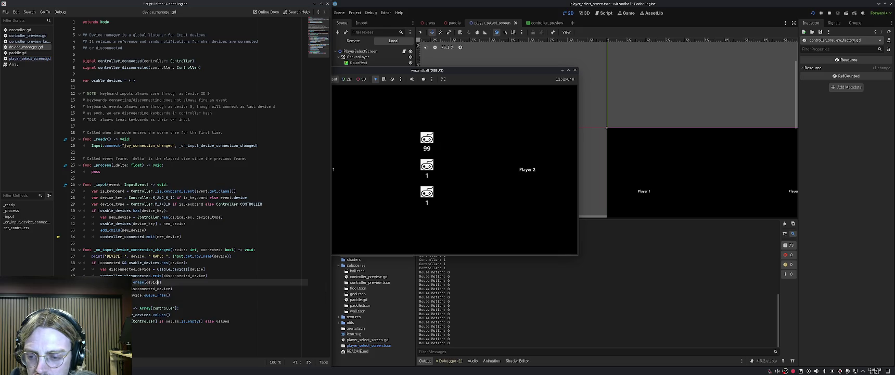
left_click(135, 288)
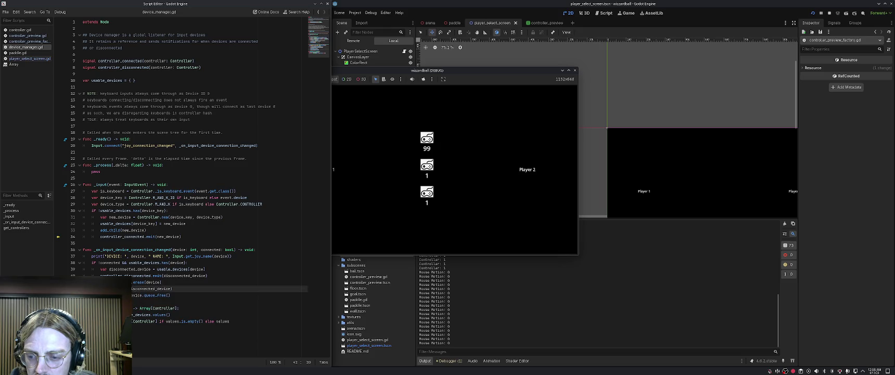
left_click(177, 295)
left_click(132, 288)
Delete the line 37 debug print, set a breakpoint on the connected check, and restart the game.
left_click(58, 262)
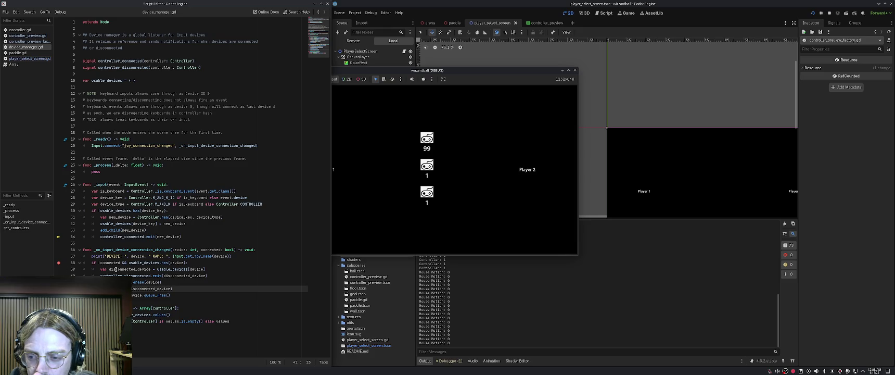
triple_click(215, 256)
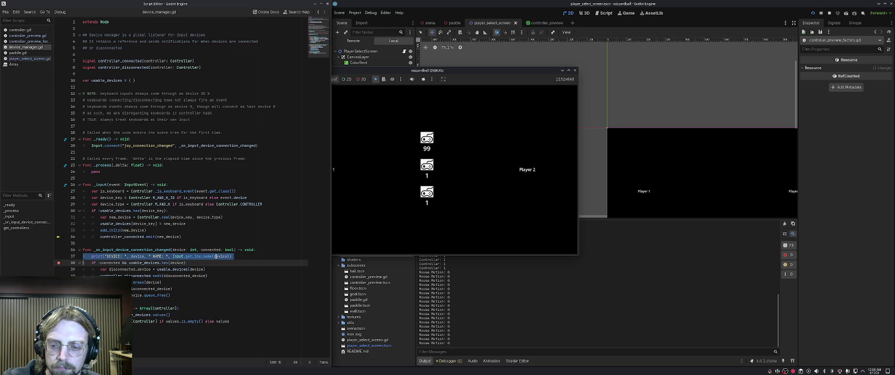
key("BackSpace")
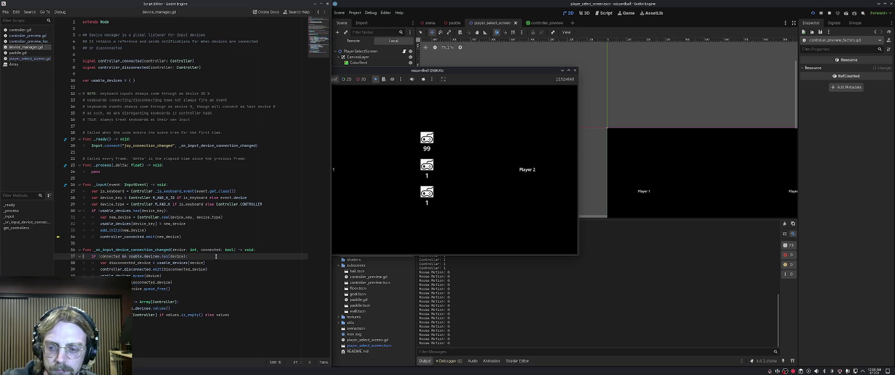
left_click(59, 256)
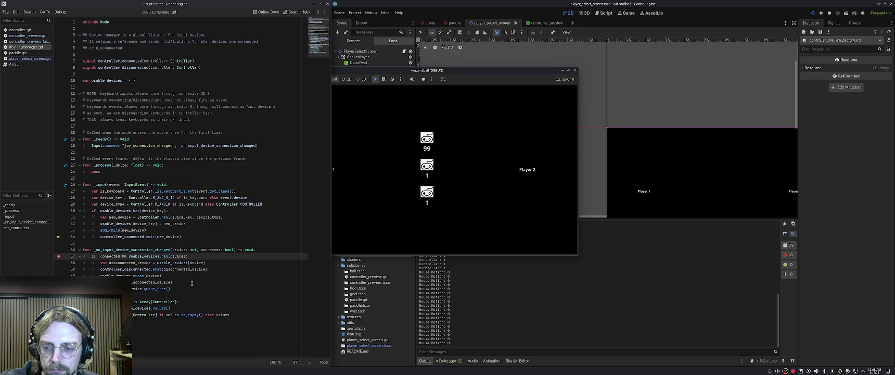
left_click(209, 280)
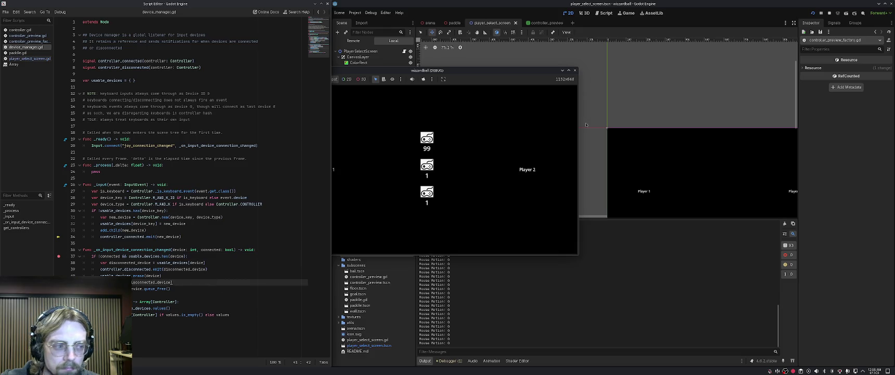
left_click(813, 13)
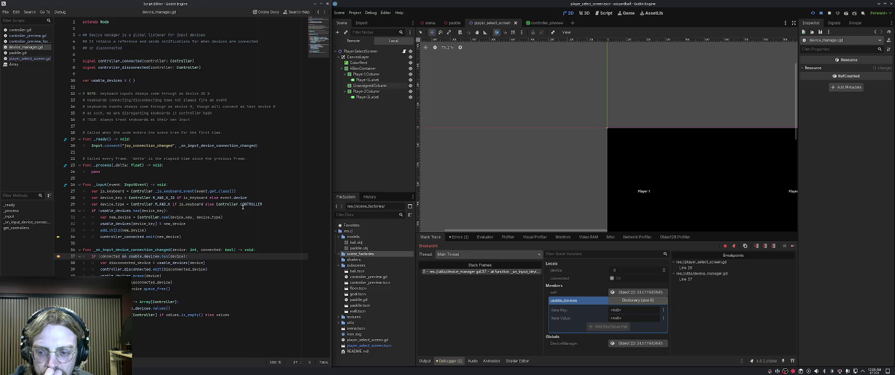
Resume the game, unplug a controller to hit the breakpoint, and inspect usable_devices (keys 99 and 1).
mouse_move(243, 207)
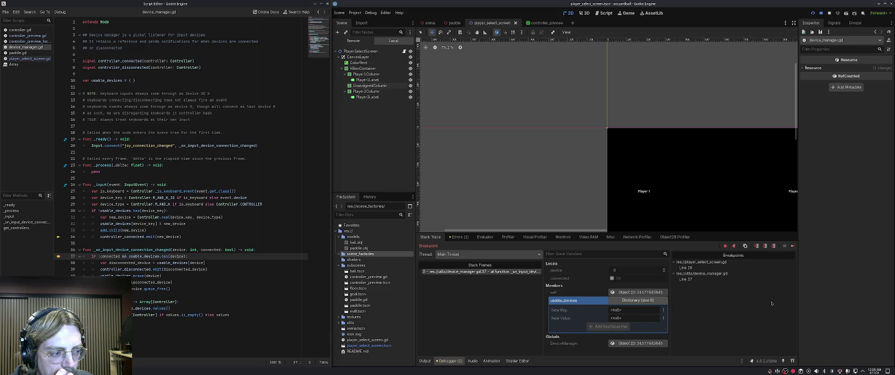
left_click(792, 246)
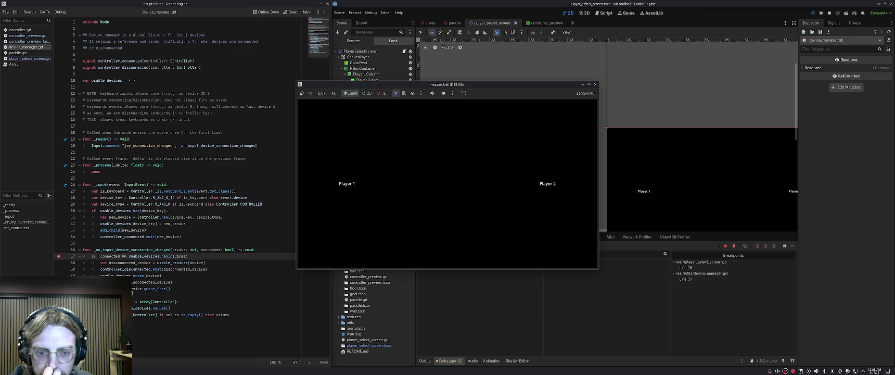
mouse_move(474, 110)
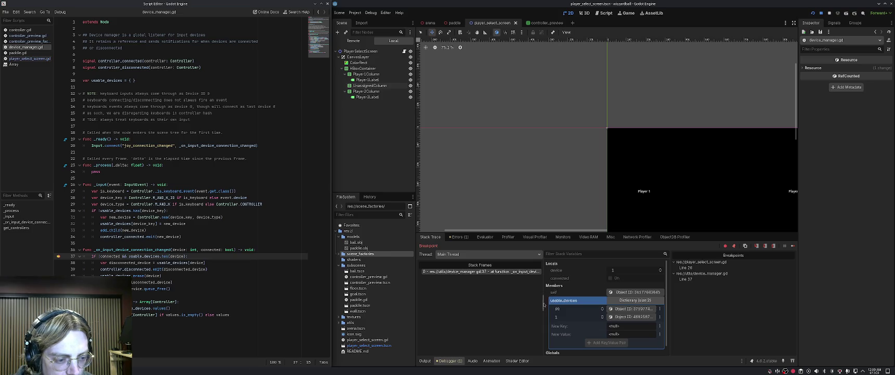
scroll(546, 302, "down", 1)
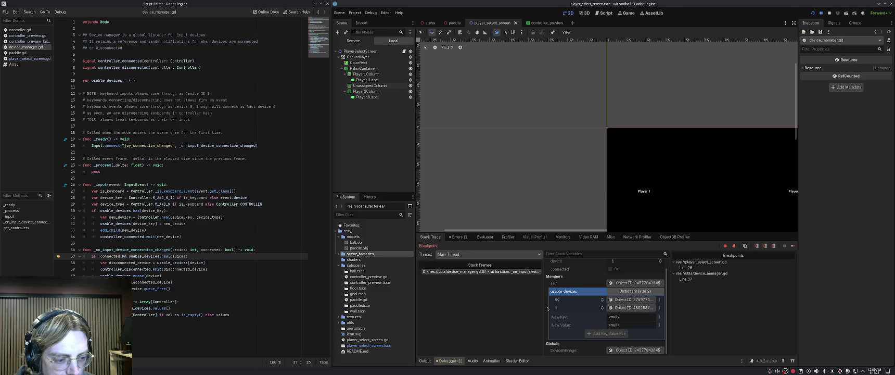
scroll(547, 308, "up", 1)
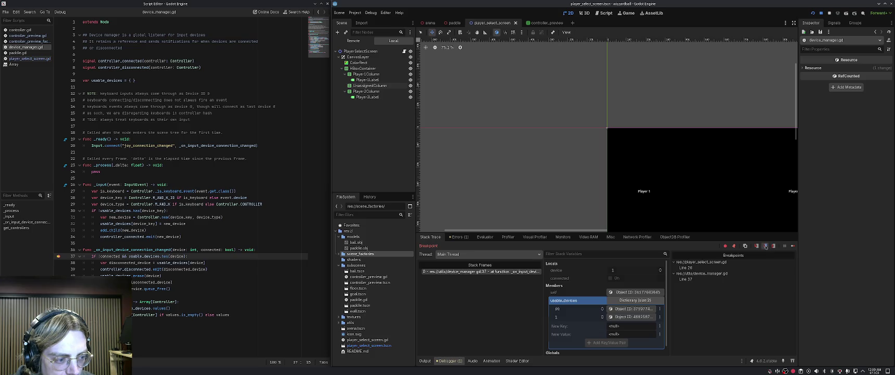
Step over lines 37–42 of the disconnect handler, watching usable_devices drop to one device.
left_click(765, 247)
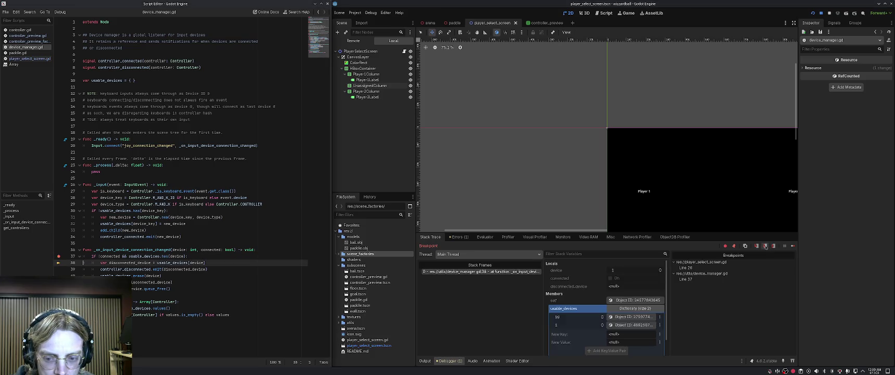
left_click(765, 246)
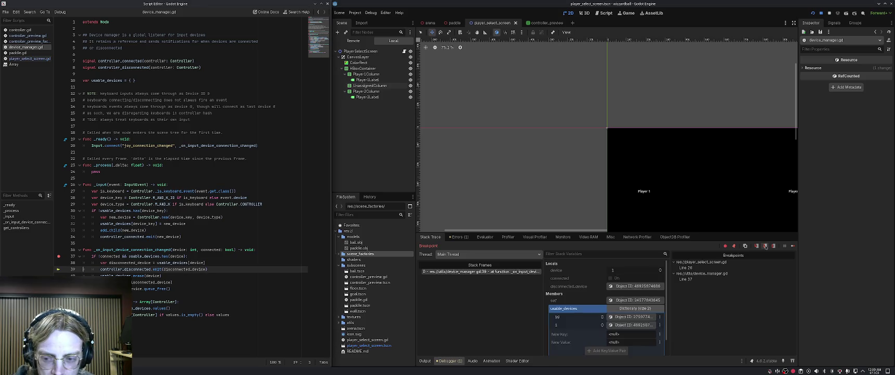
left_click(765, 246)
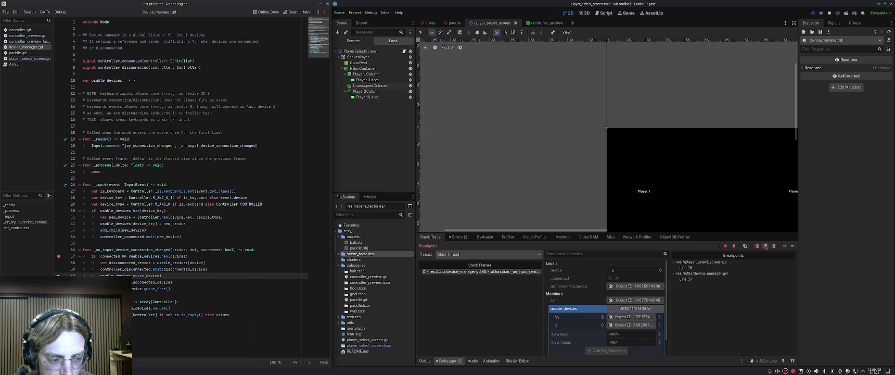
left_click(765, 247)
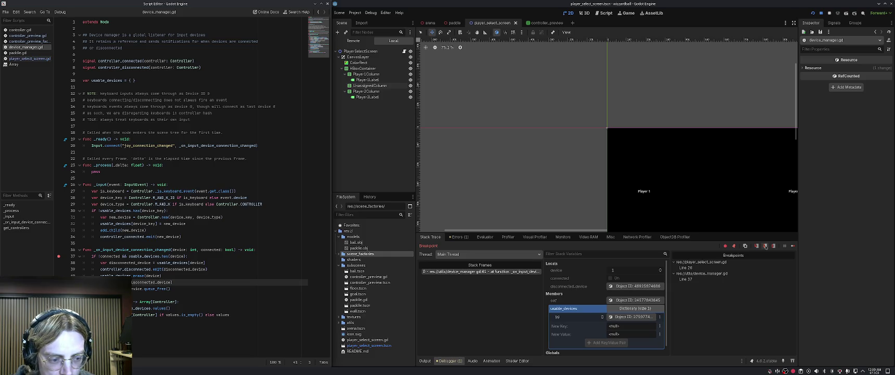
left_click(765, 246)
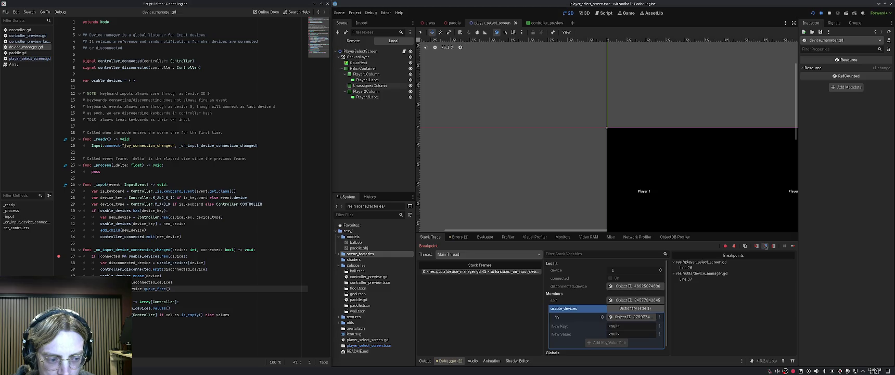
left_click(765, 247)
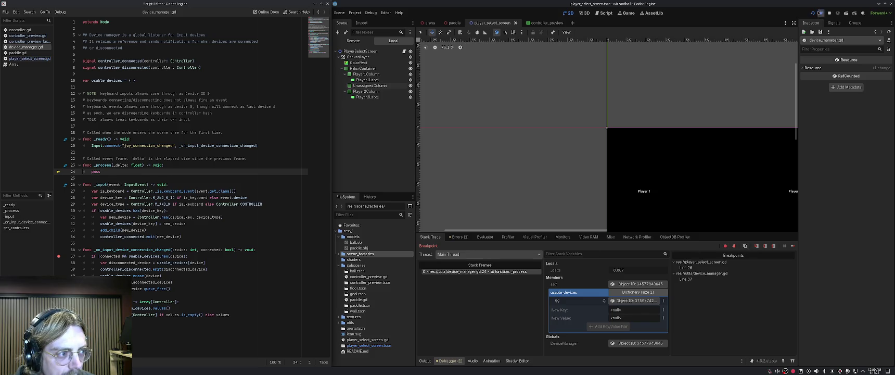
Resume the game, remove the line 37 breakpoint, and open player_select_screen.gd.
left_click(790, 246)
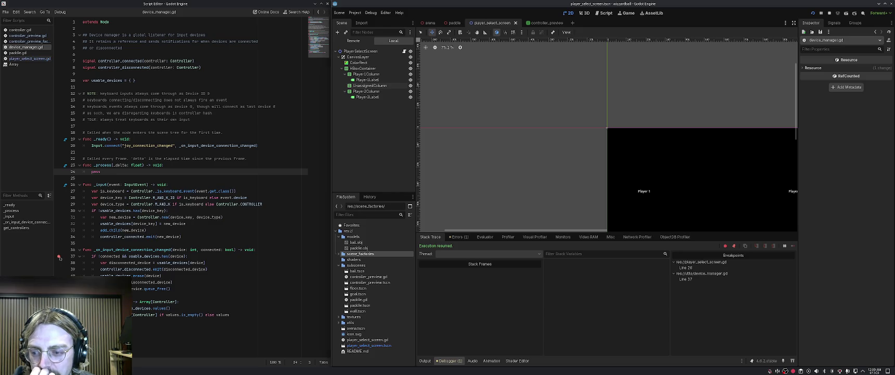
left_click(59, 256)
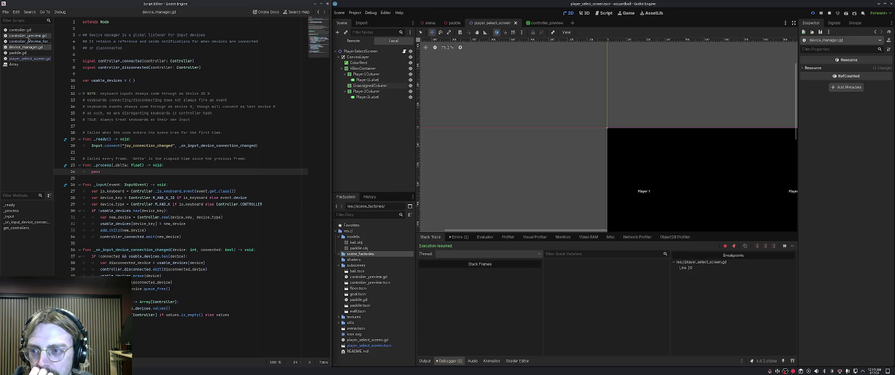
left_click(30, 58)
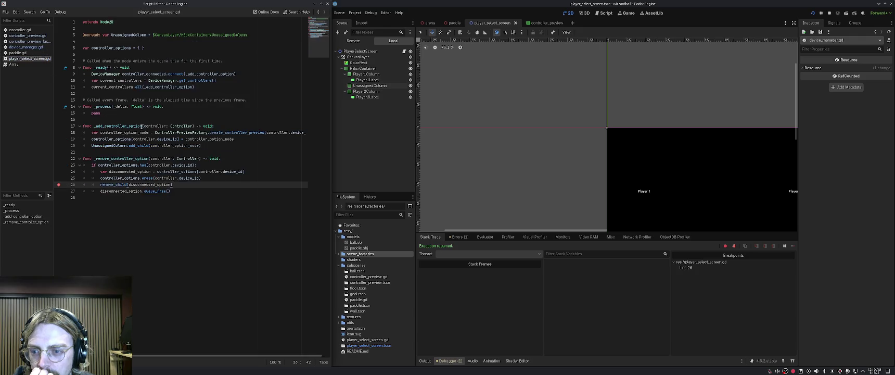
Add line 10 'DeviceManager.controller_disconnected.connect(_remove_controller_option)' to _ready using autocomplete.
left_click(147, 73)
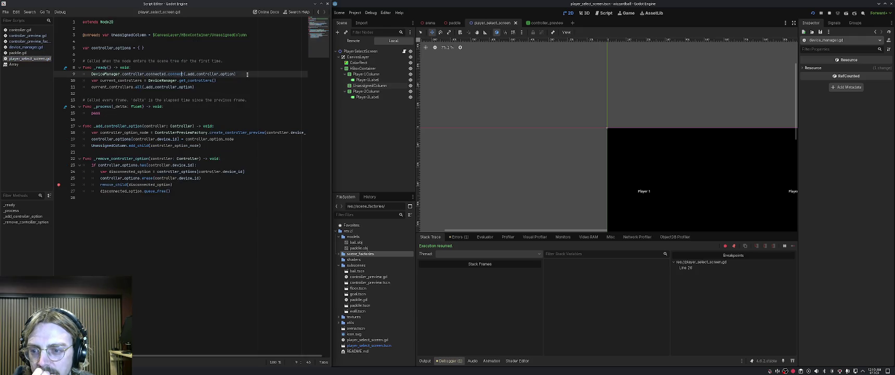
key("Return")
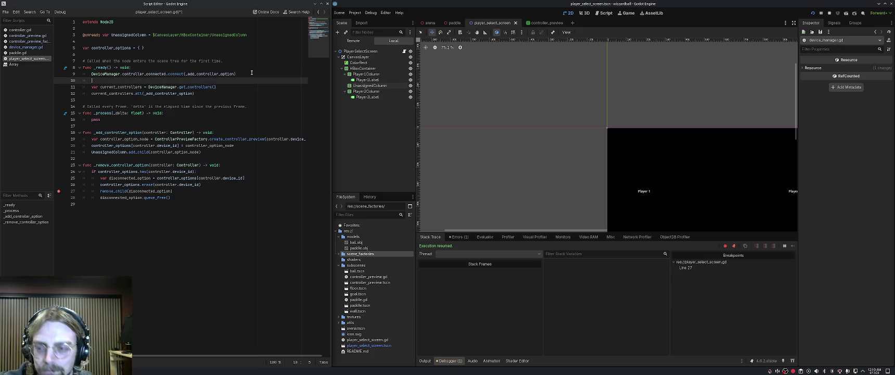
type("DeviceManager.contro")
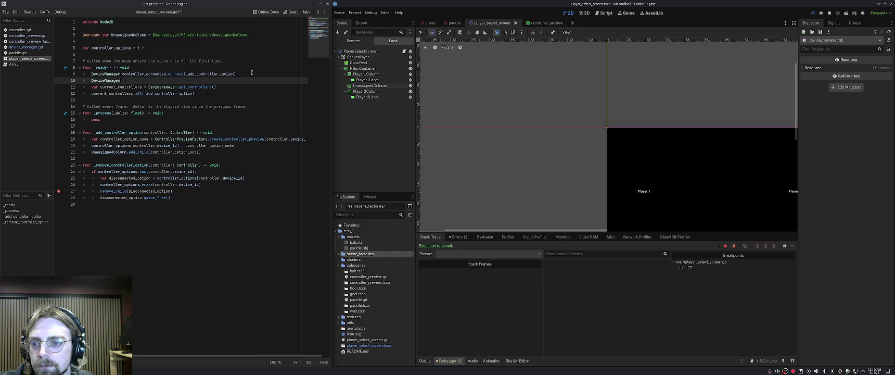
type("ller_d")
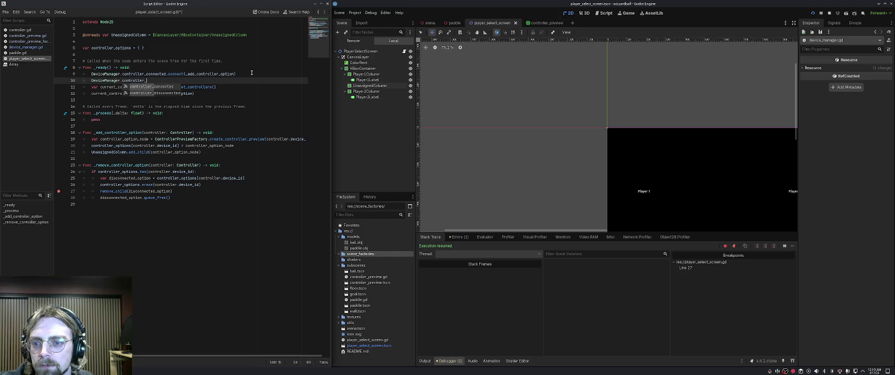
key("Return")
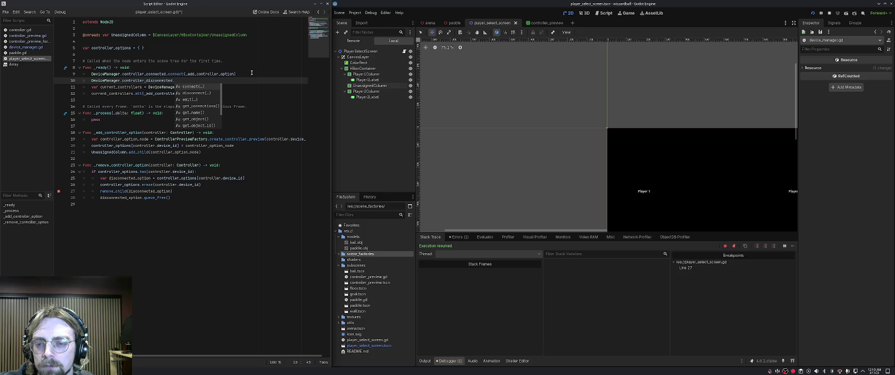
key("Return")
key("BackSpace")
type("rem")
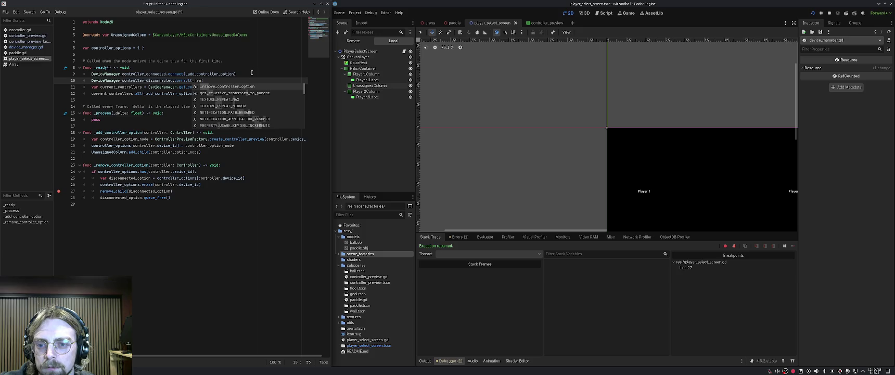
key("Return")
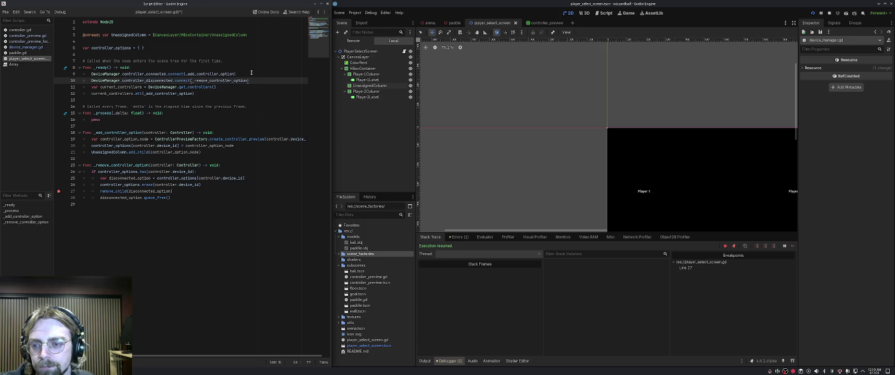
Save player_select_screen.gd and remove the breakpoint on line 27.
left_click(245, 170)
key("ctrl+s")
left_click(239, 157)
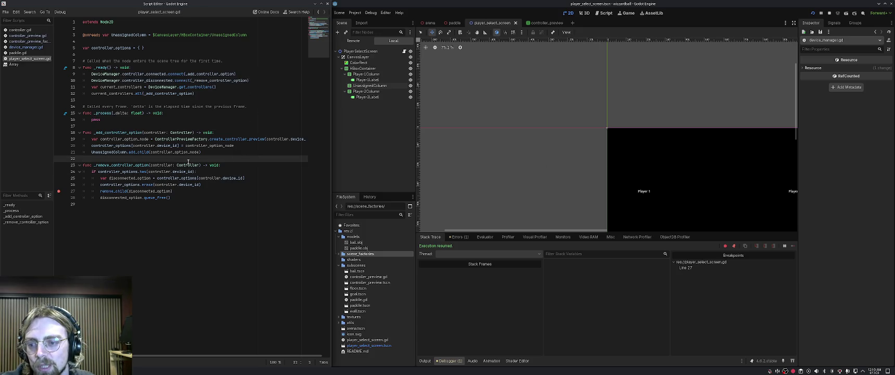
left_click(58, 191)
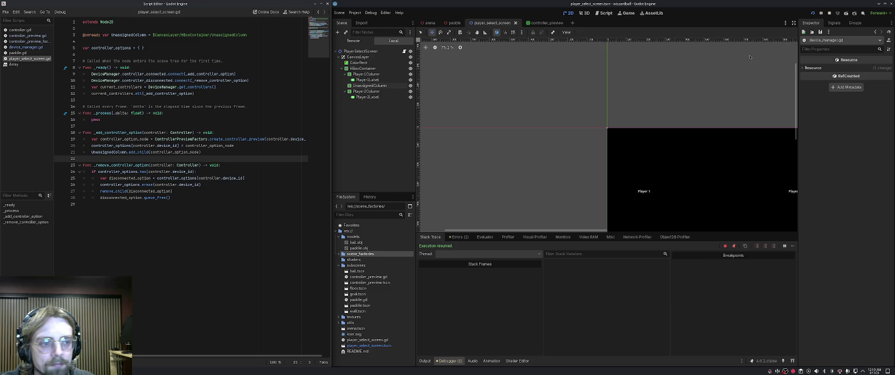
Stop and relaunch the game, then test connecting and disconnecting controllers in its window.
left_click(829, 13)
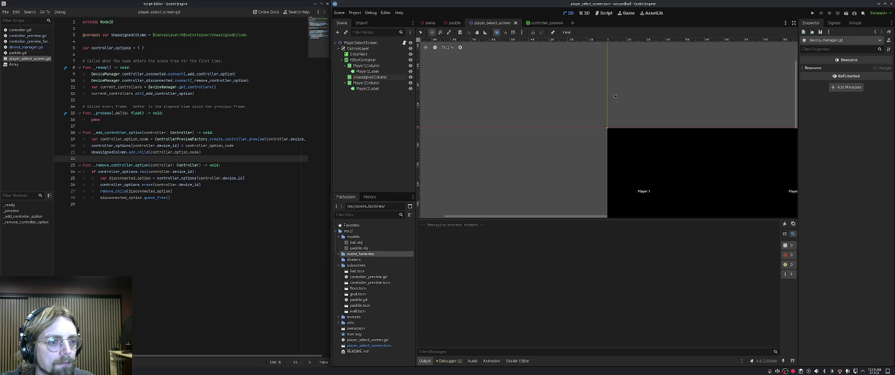
left_click(813, 13)
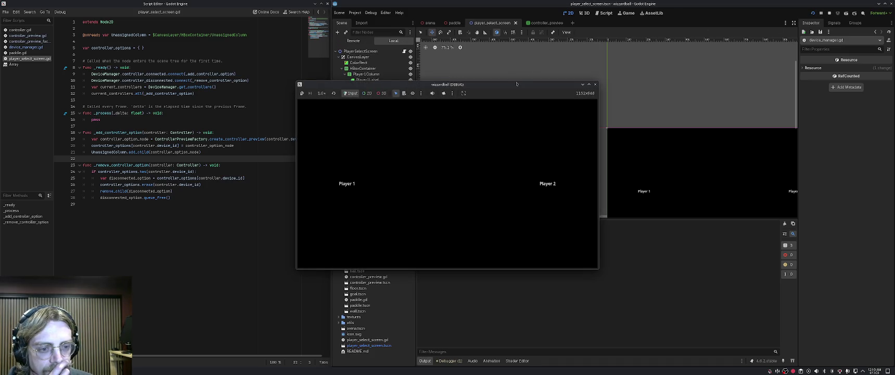
left_click(499, 116)
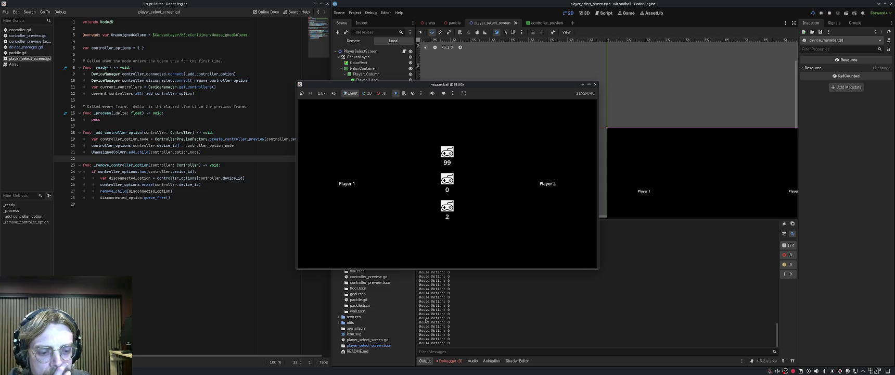
left_click(461, 364)
From the debugger's error list, jump to the remove_child call on line 27, then switch to Firefox.
left_click(458, 237)
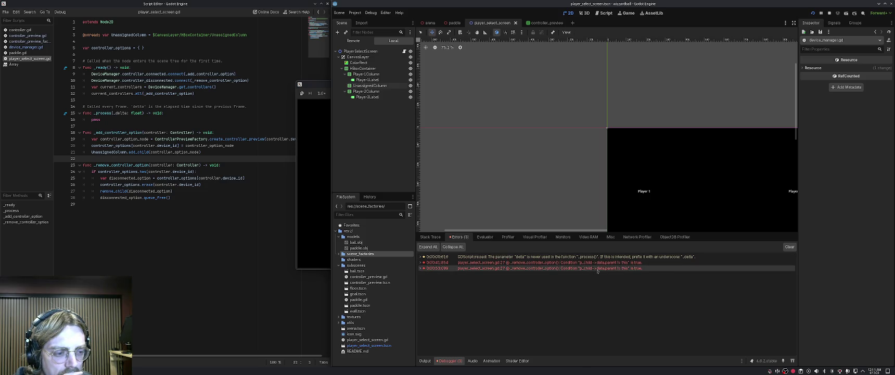
mouse_move(599, 266)
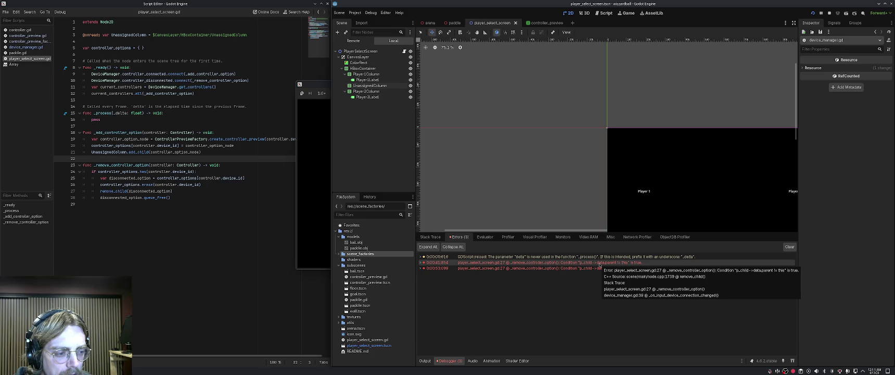
left_click(599, 264)
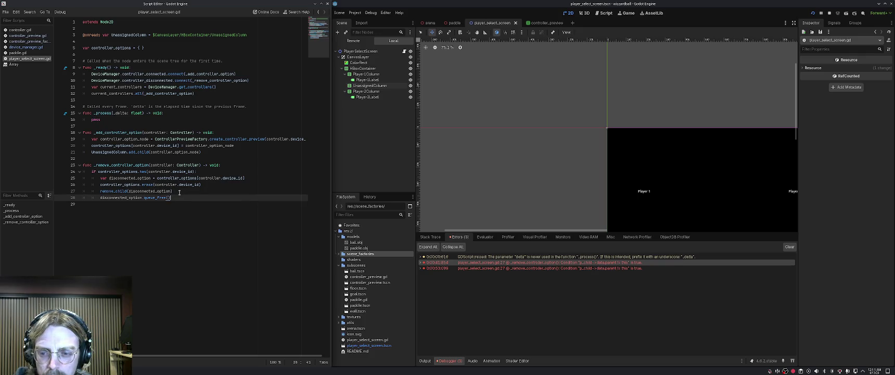
left_click(120, 191)
left_click(182, 193)
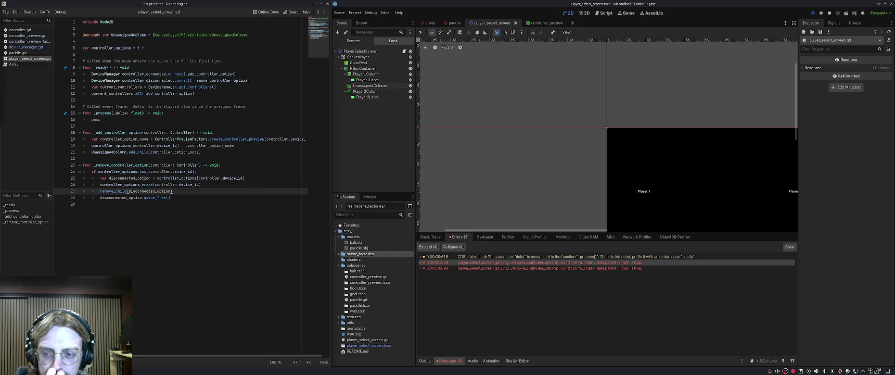
key("alt+Tab")
left_click(176, 17)
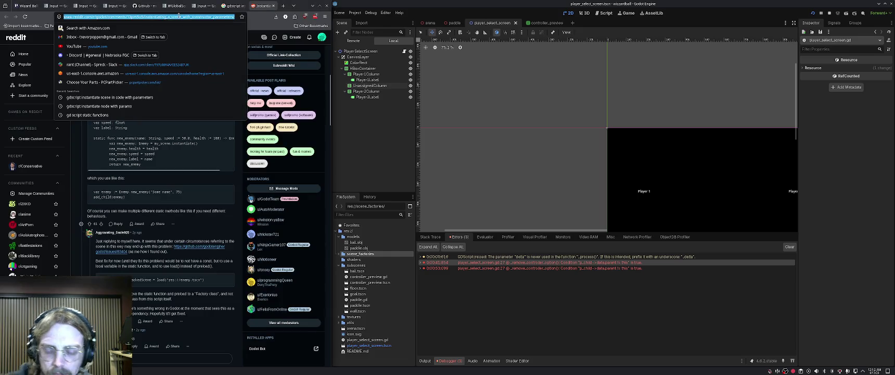
Search the web for 'gdscript remove child from child'.
type("gds")
type("scrip")
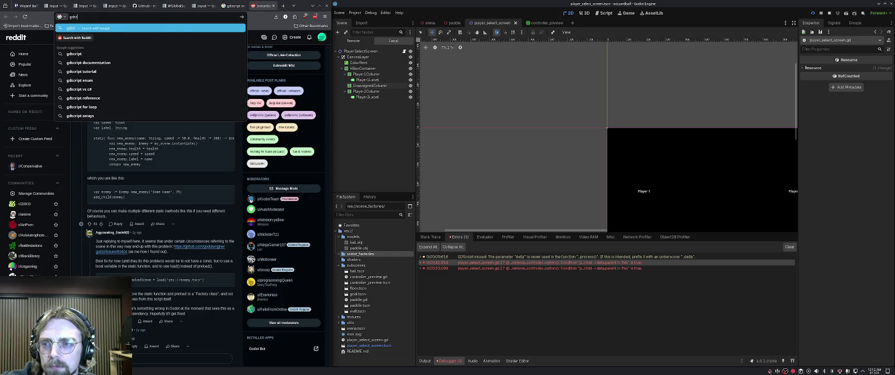
key("BackSpace")
key("BackSpace")
key("BackSpace")
type("cript remove")
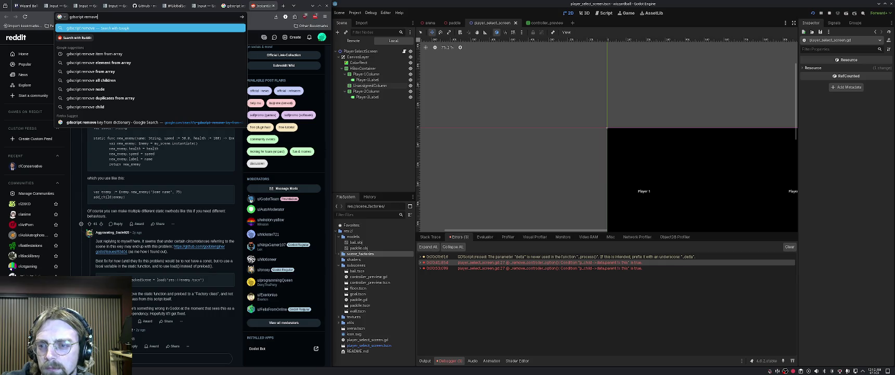
type(" child")
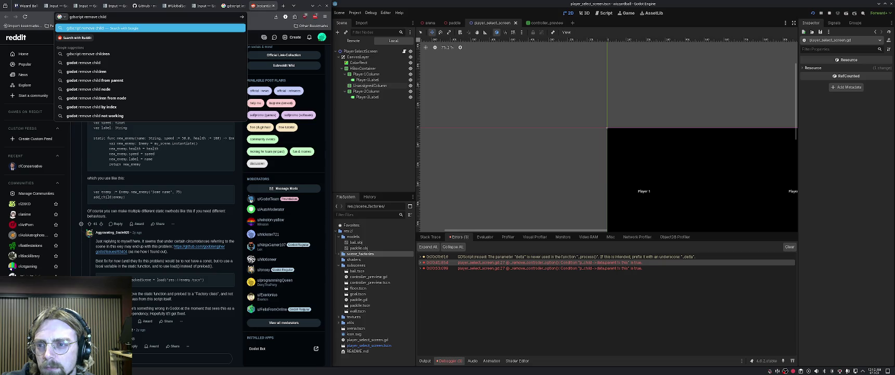
type(" from ")
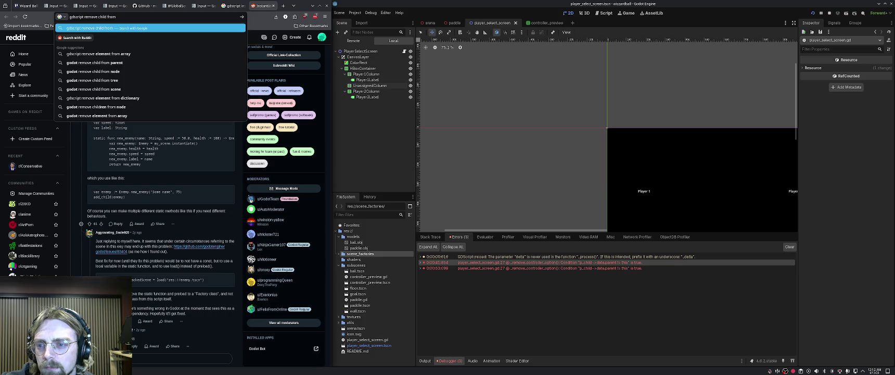
type("child")
key("Return")
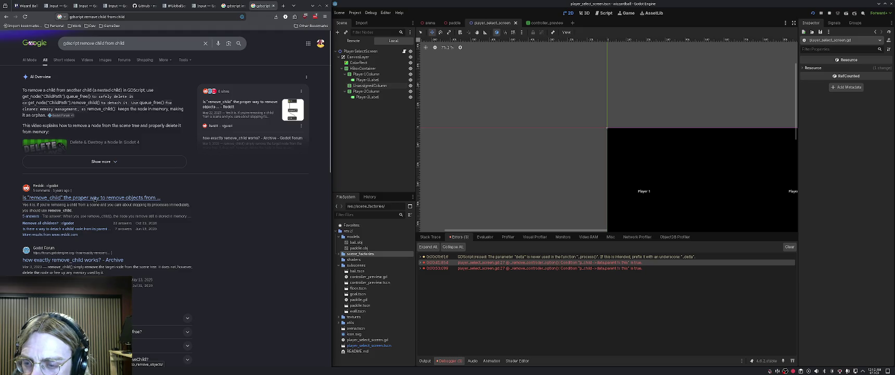
Refine the search to 'gdscript remove self from parent' and open the r/godot thread on detaching a child.
triple_click(150, 44)
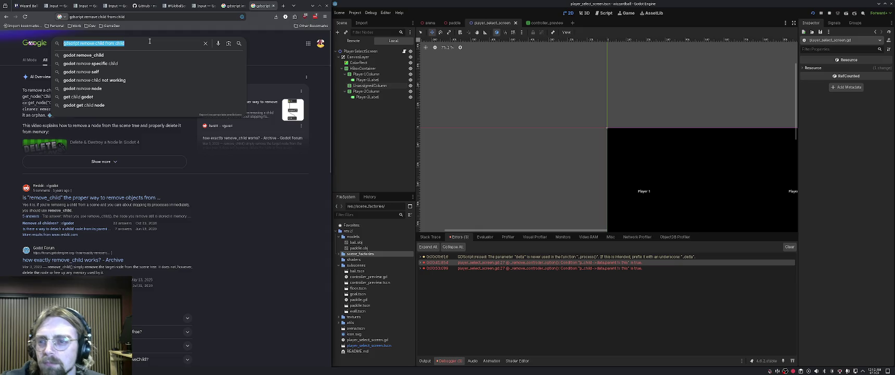
left_click(149, 42)
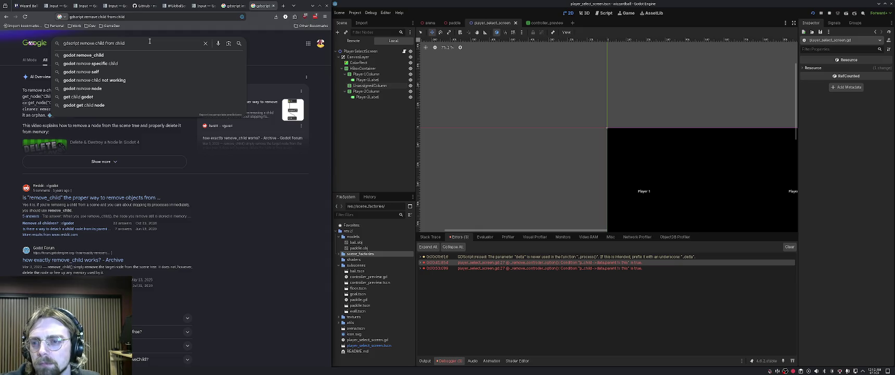
key("BackSpace")
key("BackSpace")
key("BackSpace")
type("self from parent")
key("Return")
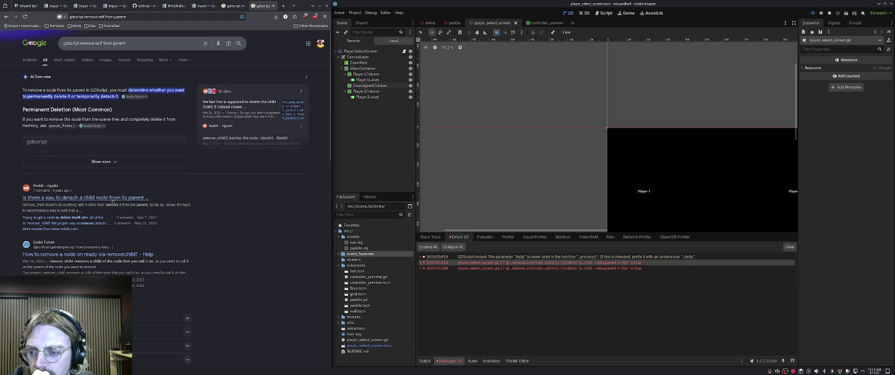
left_click(112, 199)
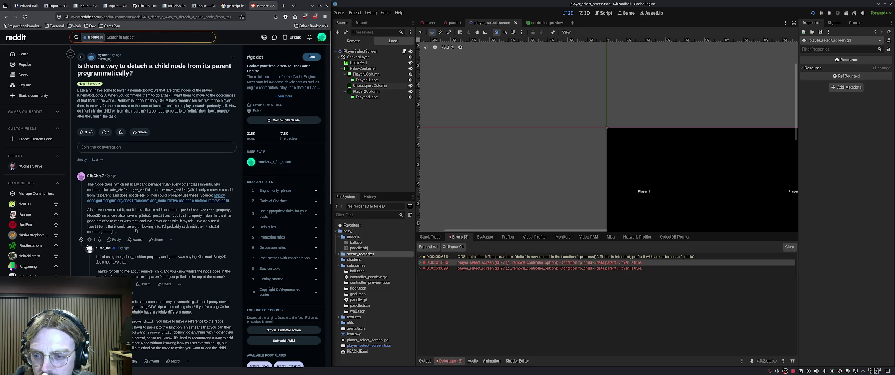
Collapse the top Reddit comment, then open the remove_child error's source and its device_manager.gd caller.
left_click(82, 242)
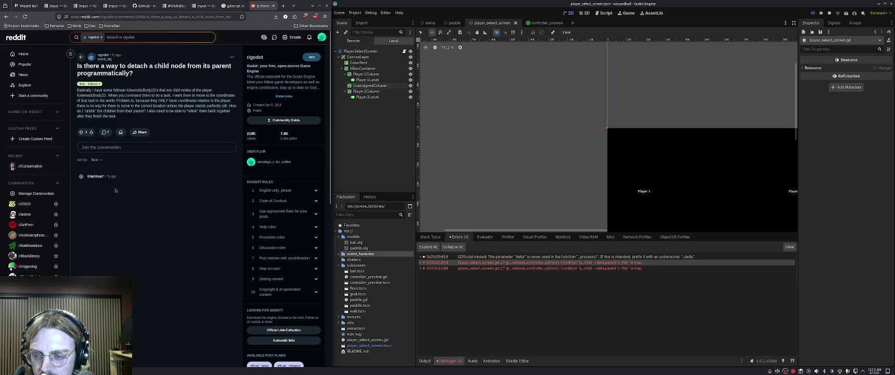
key("ctrl+l")
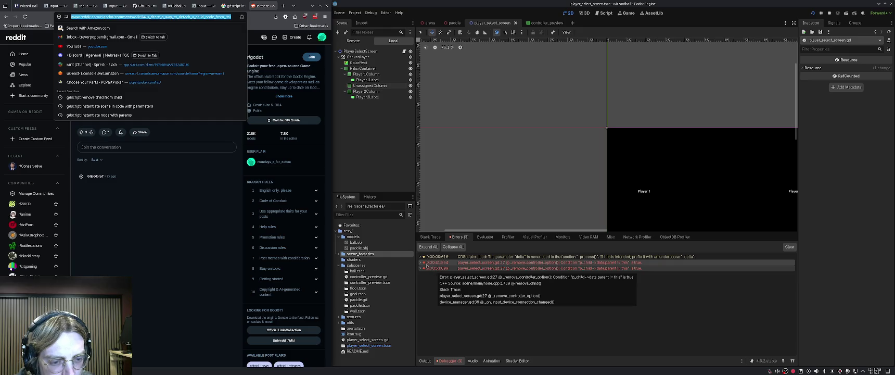
double_click(421, 262)
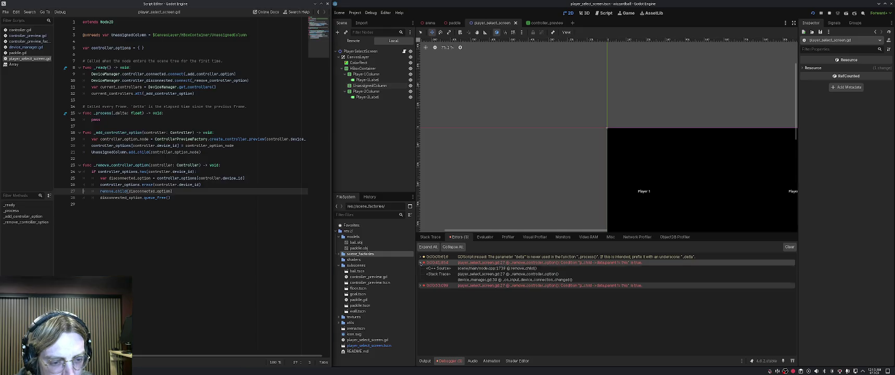
left_click(532, 279)
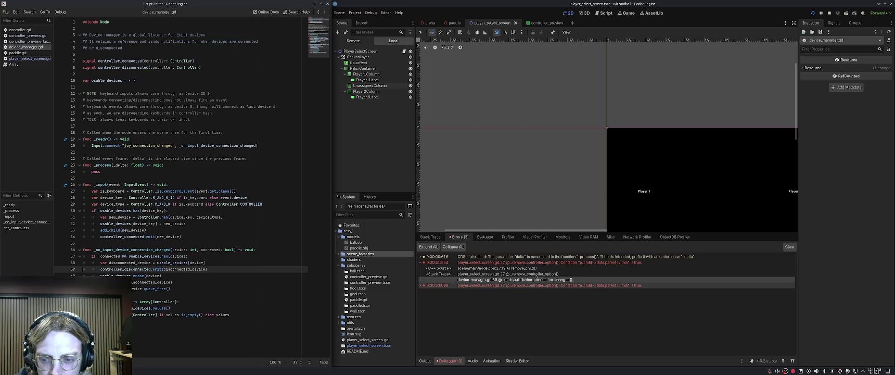
Follow the error's stack trace between player_select_screen.gd line 27 and device_manager.gd, reading remove_child's docs.
left_click(536, 274)
left_click(536, 279)
left_click(537, 274)
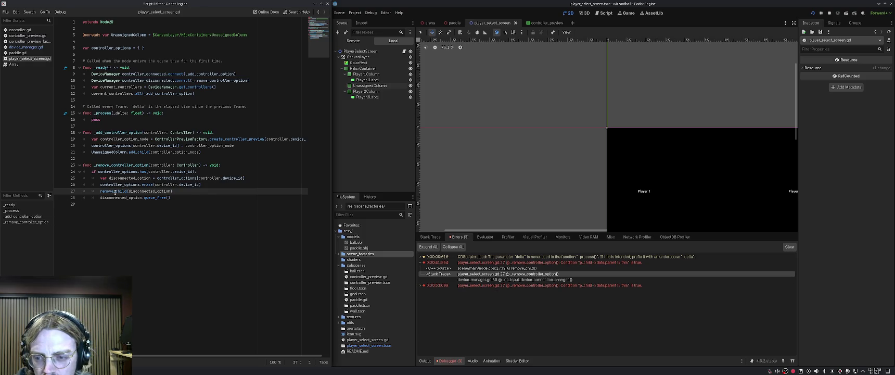
mouse_move(115, 192)
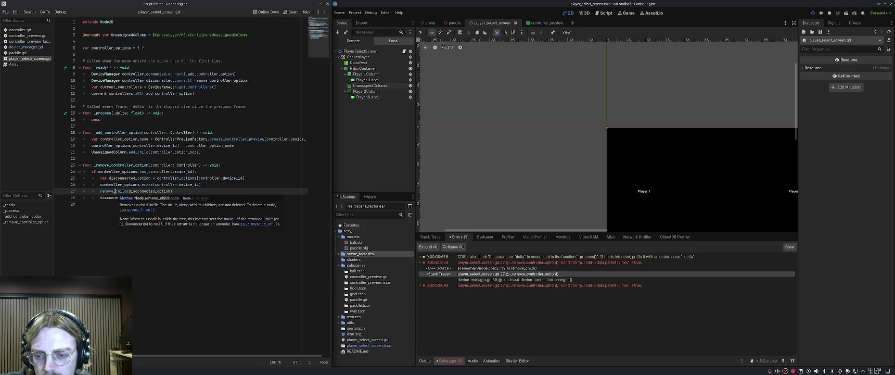
left_click(115, 191)
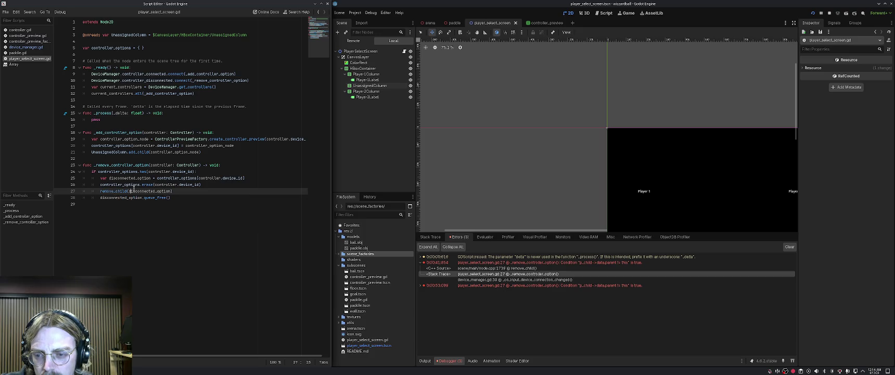
Examine disconnected_option on line 27 and the controller_options lookup, then open controller_preview.gd.
double_click(165, 191)
left_click(168, 192)
left_click(200, 178)
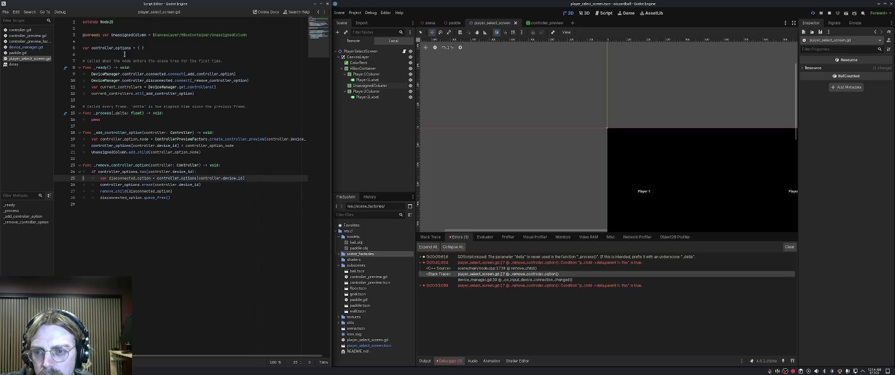
left_click(27, 36)
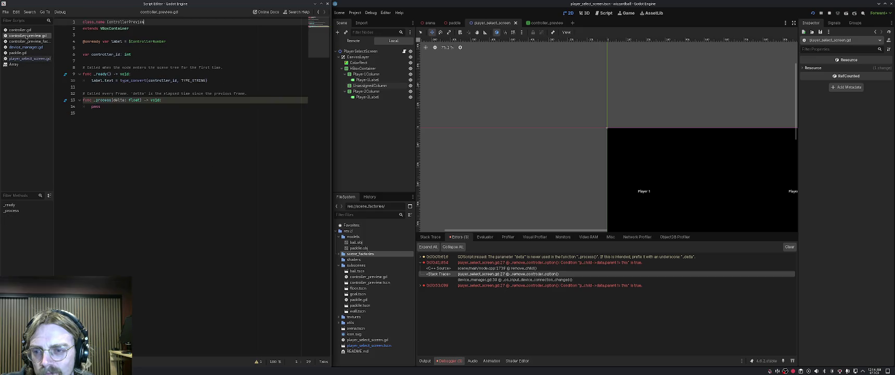
Add a top-level 'func remove_self() -> void:' after the _process function in controller_preview.gd.
left_click(139, 106)
key("Return")
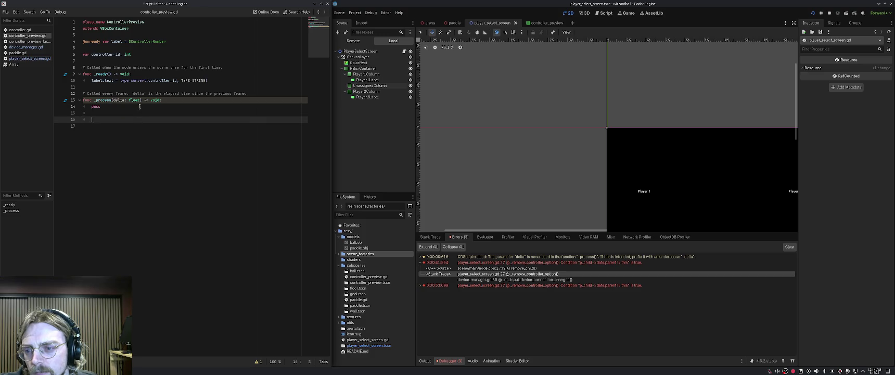
key("BackSpace")
key("Return")
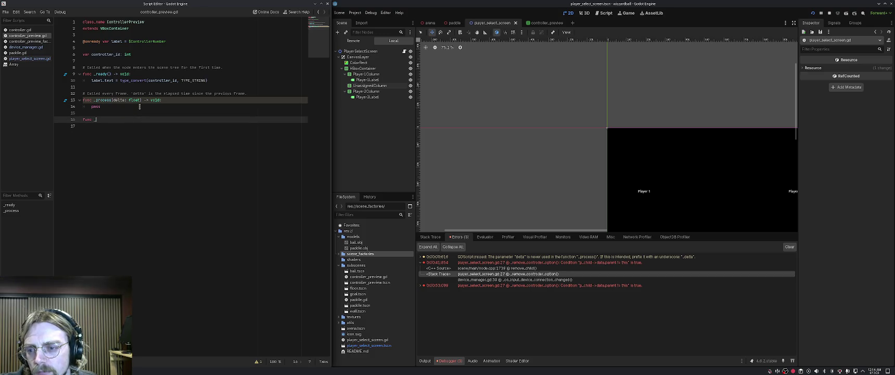
type("delete")
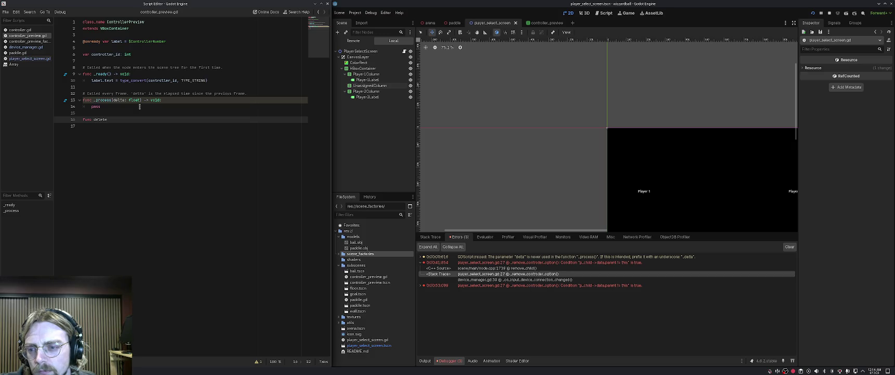
key("BackSpace")
key("BackSpace")
key("BackSpace")
key("BackSpace")
key("BackSpace")
key("BackSpace")
type("remove_")
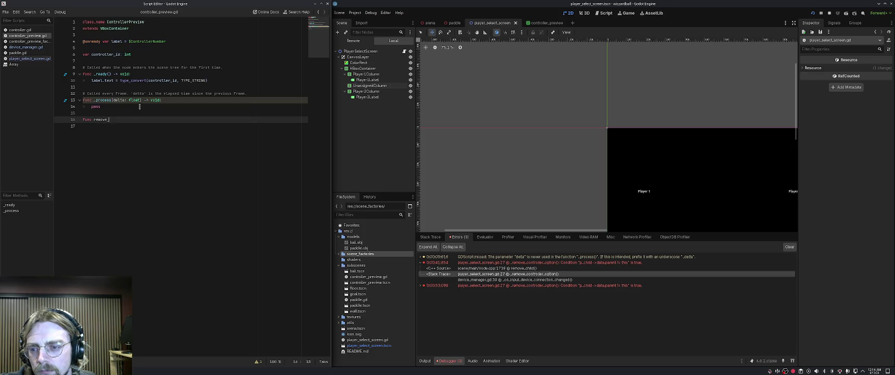
type("self() -> v")
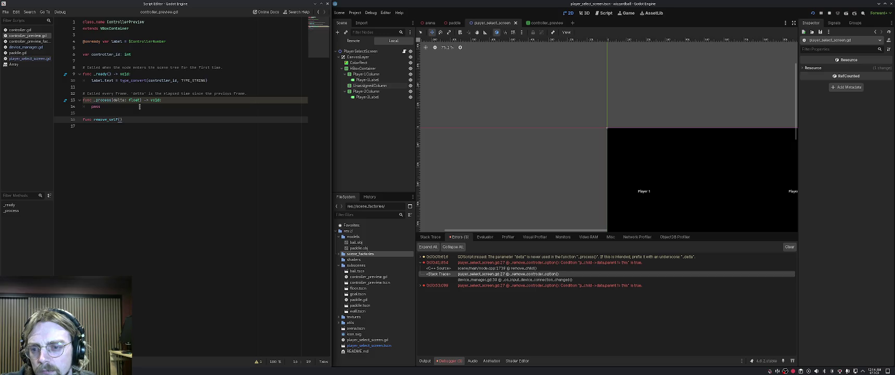
type("oid:")
key("Return")
Give remove_self the body get_parent().remove_child(self) and save the script.
type("parent")
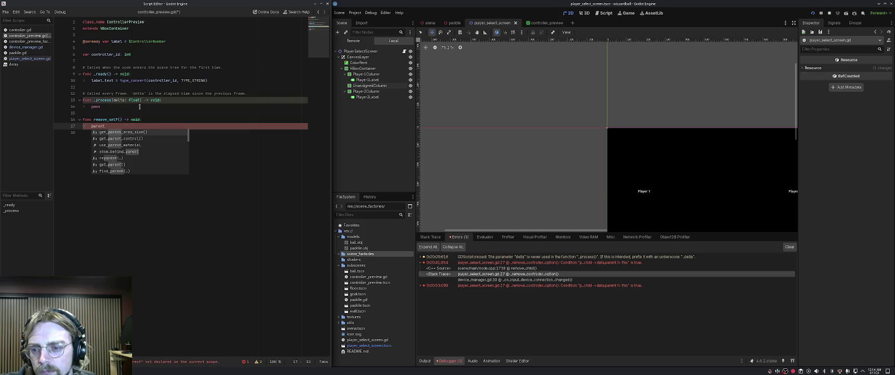
key("Down")
key("Down")
key("Down")
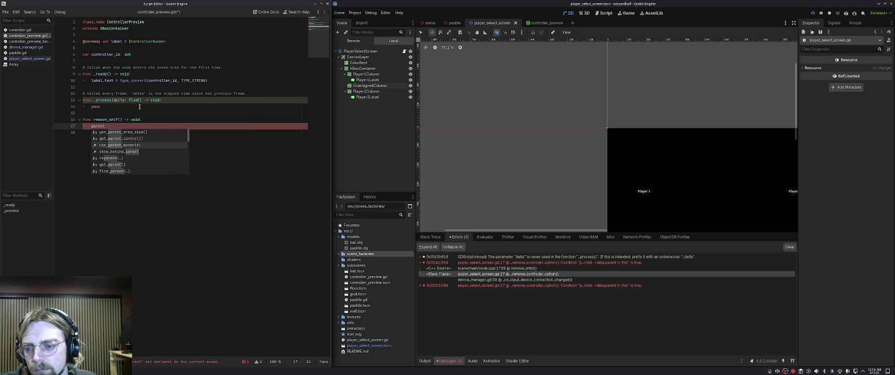
key("Return")
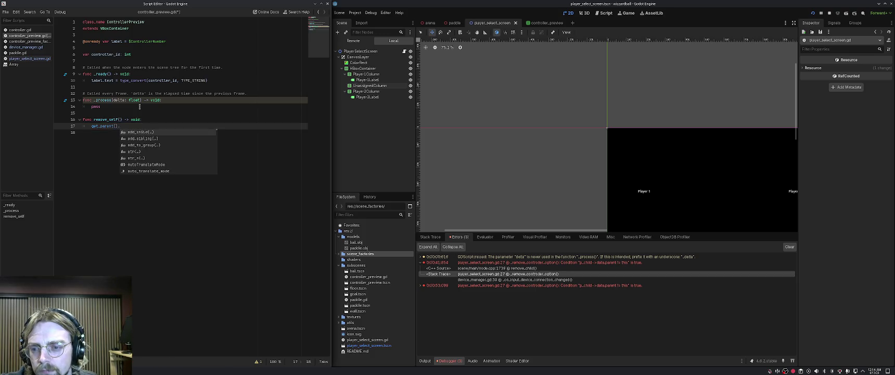
type("remove_child(se")
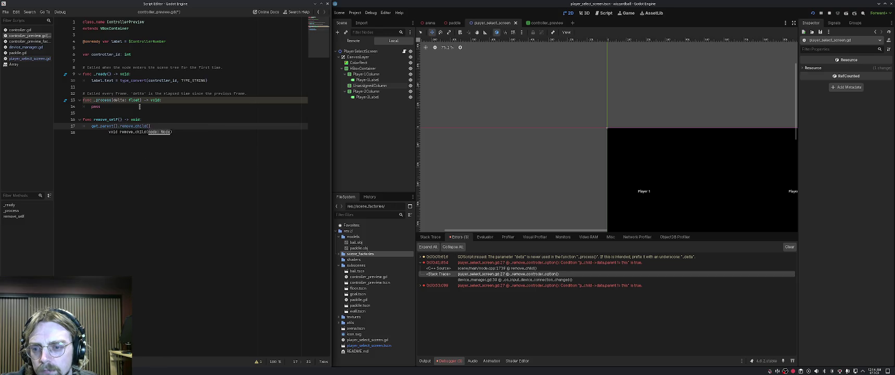
type("lf)")
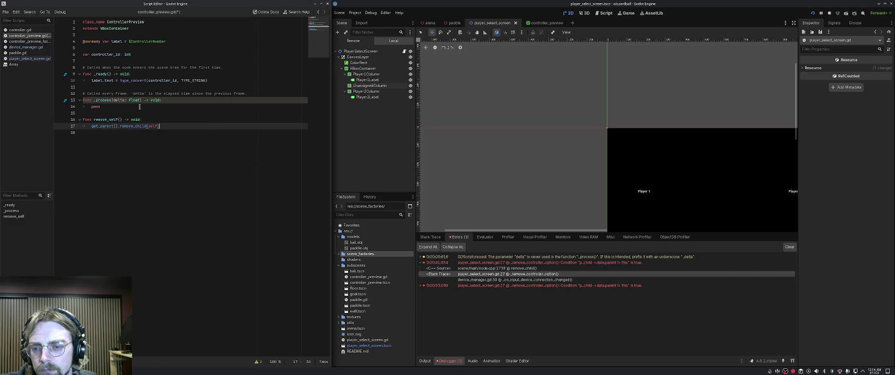
key("ctrl+s")
double_click(113, 120)
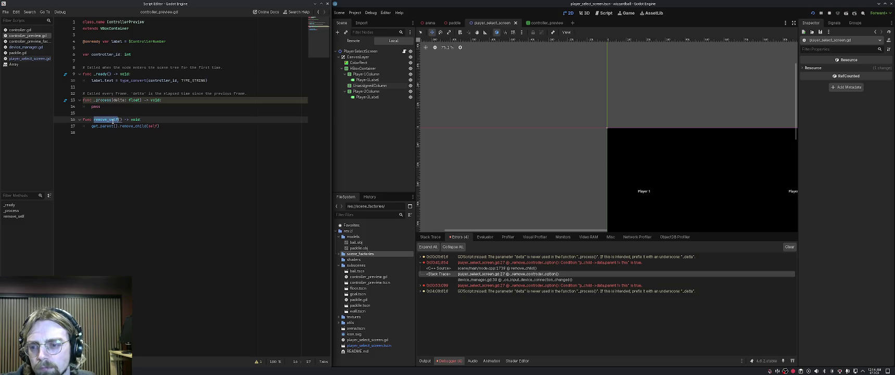
Change line 27 of player_select_screen.gd to disconnected_option.remove_self() and run the game.
left_click(29, 59)
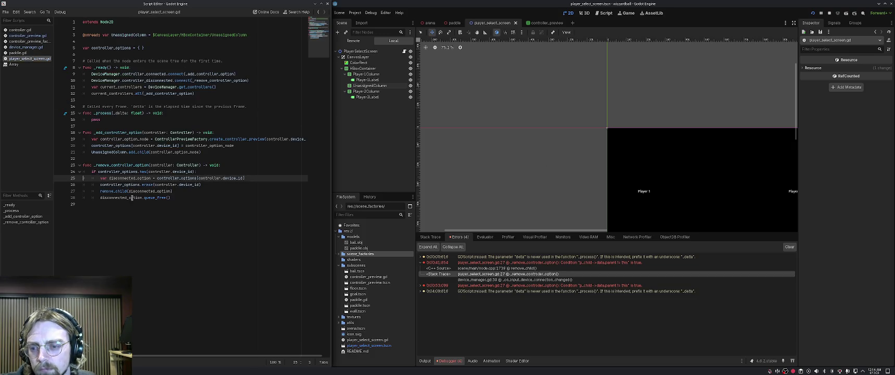
left_click(127, 191)
key("ctrl+BackSpace")
key("Delete")
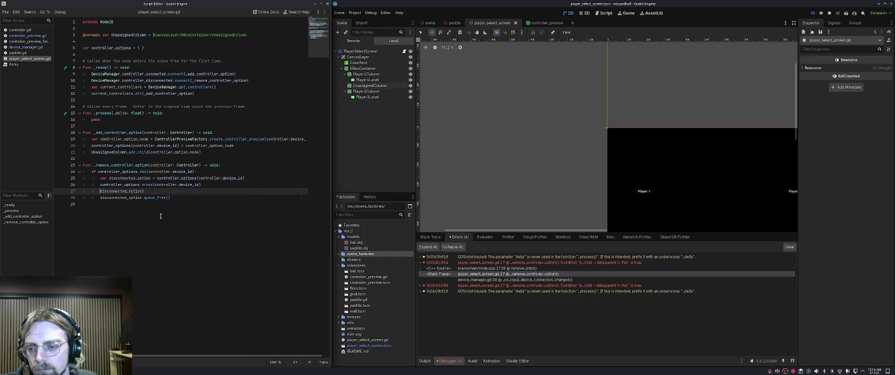
type("remove_sel")
key("Left")
key("Left")
key("Left")
type(".")
key("End")
type("()")
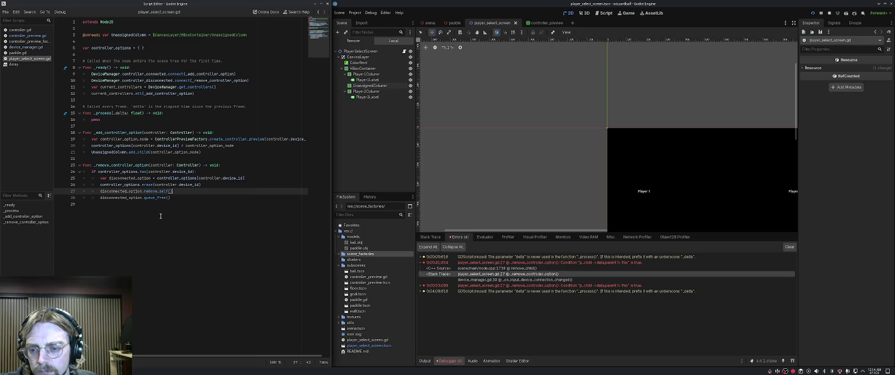
left_click(813, 13)
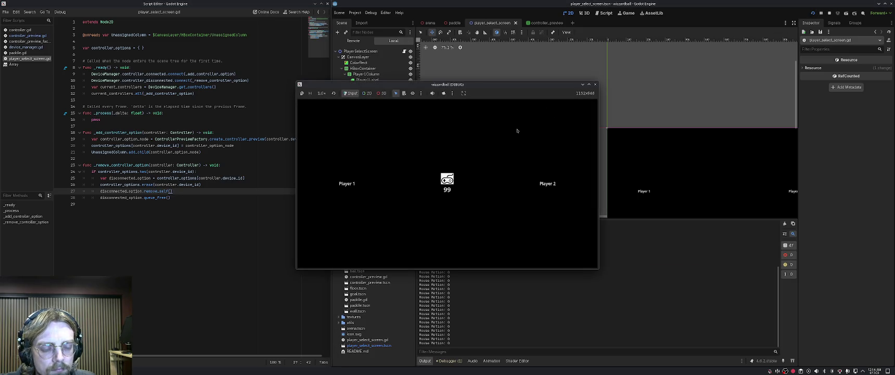
Stop the test run after checking previews 99 and 1, then show the debugger's Errors list.
left_click(516, 130)
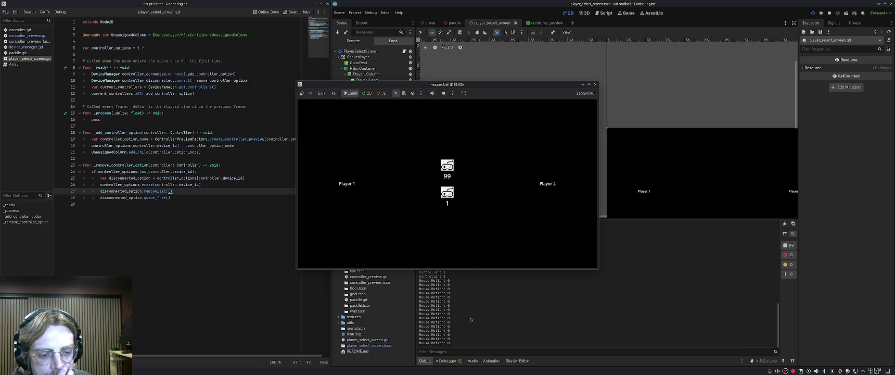
key("F8")
left_click(451, 361)
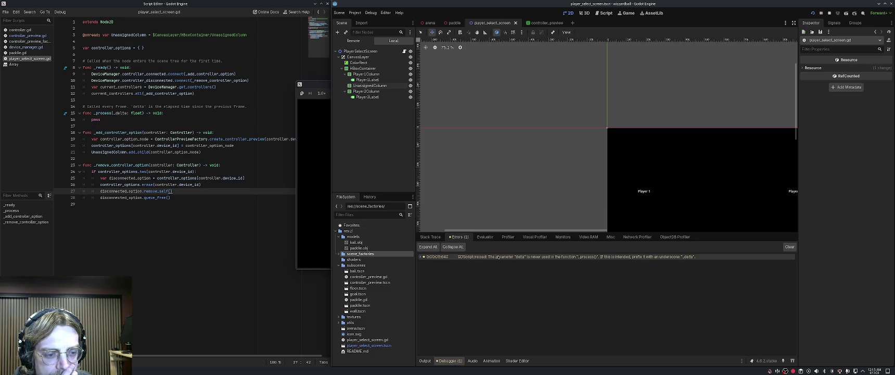
Rewrite remove_self in controller_preview.gd as var parent = get_parent() then parent.remove_child(self).
left_click(186, 189)
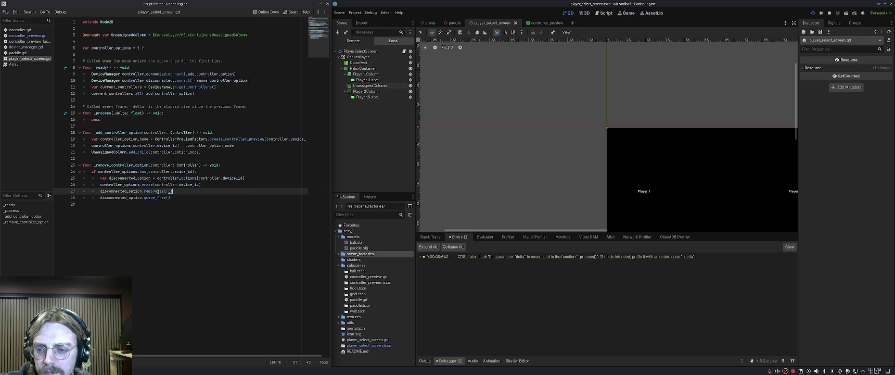
key("Right")
key("Right")
key("Right")
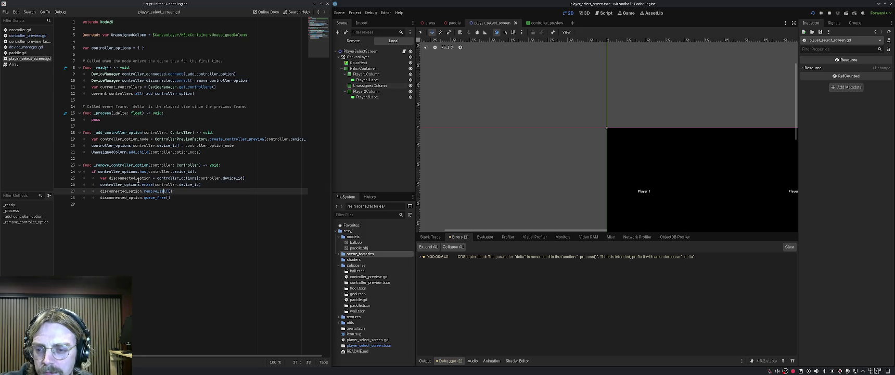
left_click(149, 191, "ctrl")
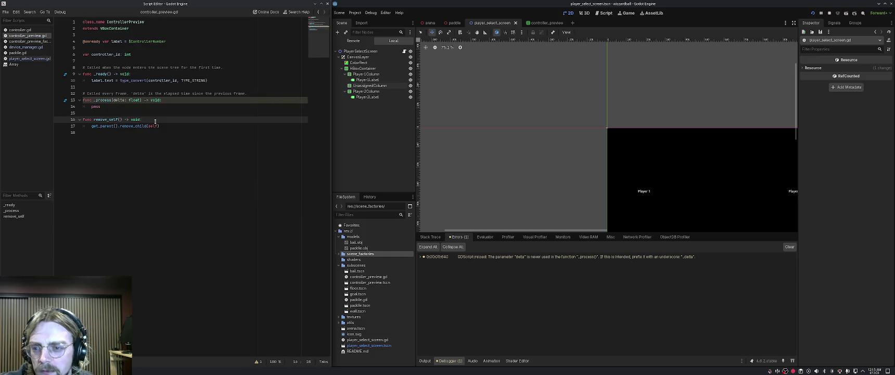
key("Return")
type("var")
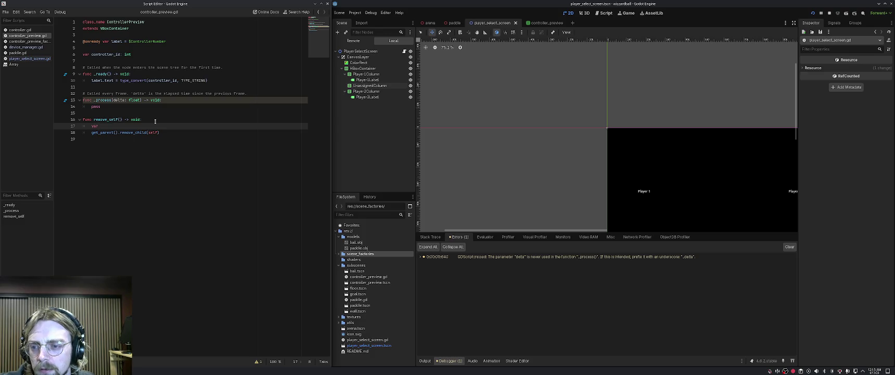
type(" parent = get")
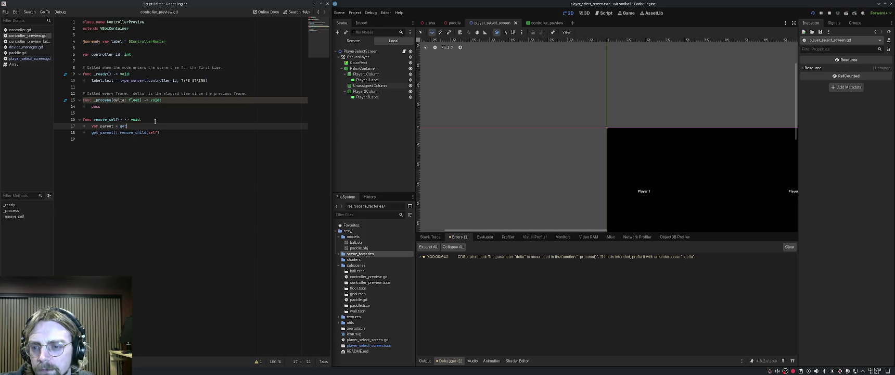
type("_parent")
key("Return")
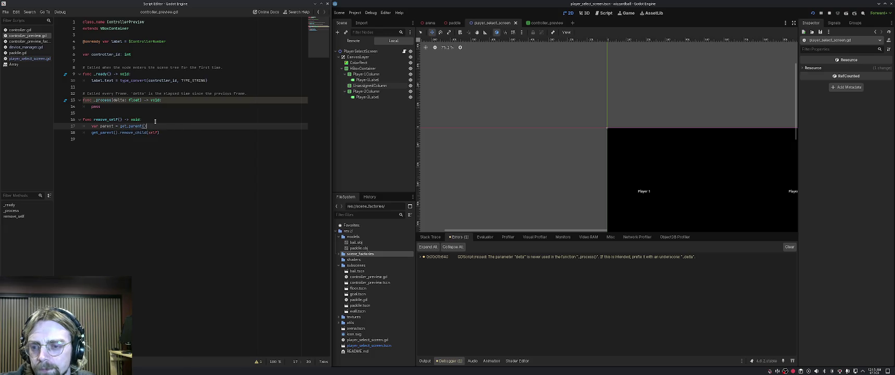
key("Return")
type("parent.remove")
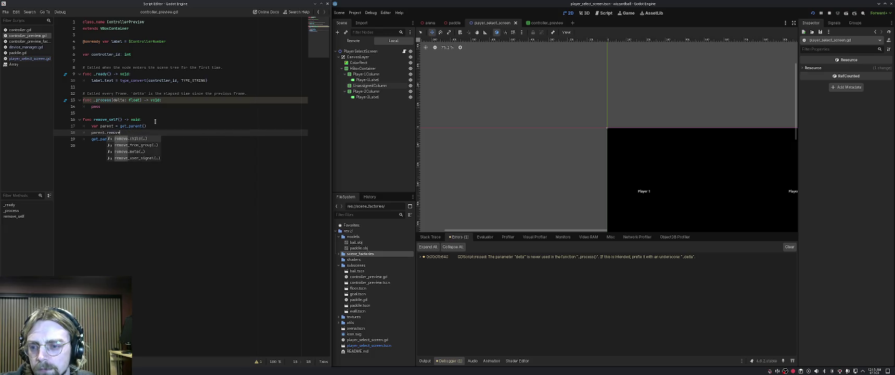
key("Return")
type("self)")
key("shift+Down")
key("shift+End")
key("Delete")
Save controller_preview.gd, set a breakpoint on line 18, and run the game.
key("ctrl+s")
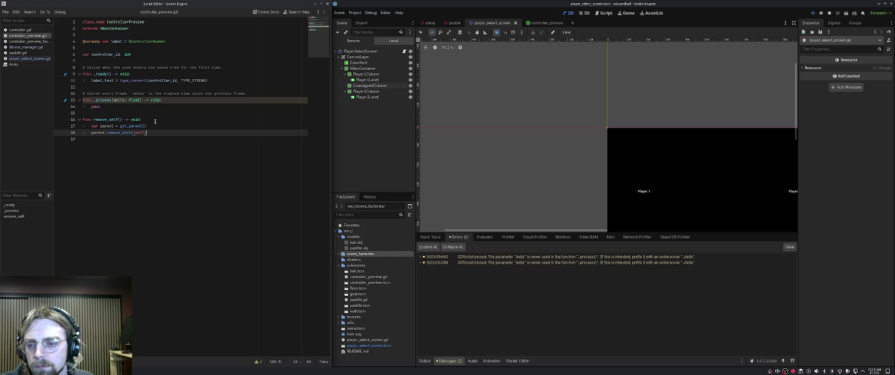
left_click(72, 133)
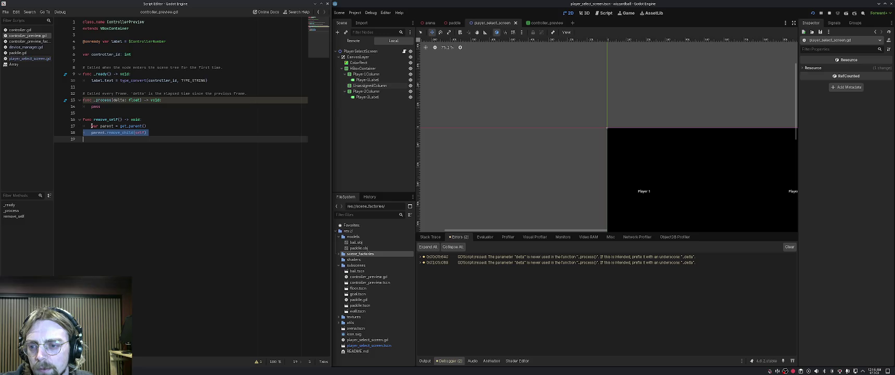
left_click(92, 126)
left_click(61, 133)
key("F5")
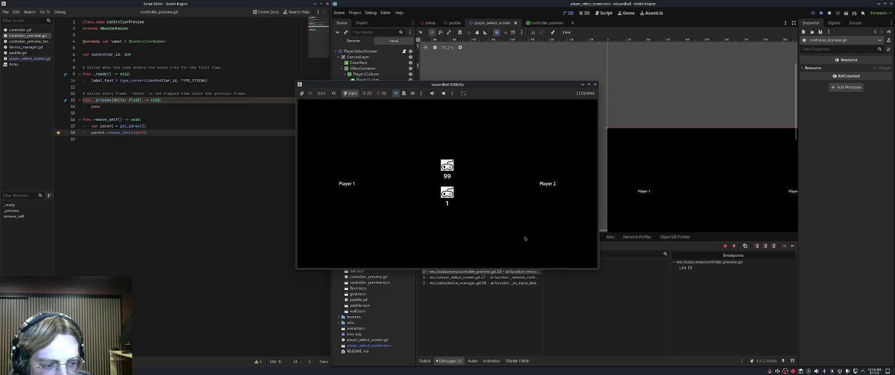
Inspect the preview's parent container and the preview node in a widened Inspector, then step to line 28.
left_click(629, 270)
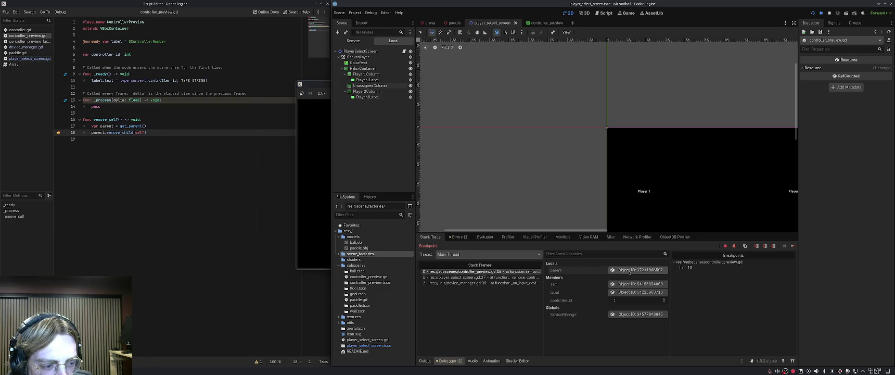
left_click(629, 270)
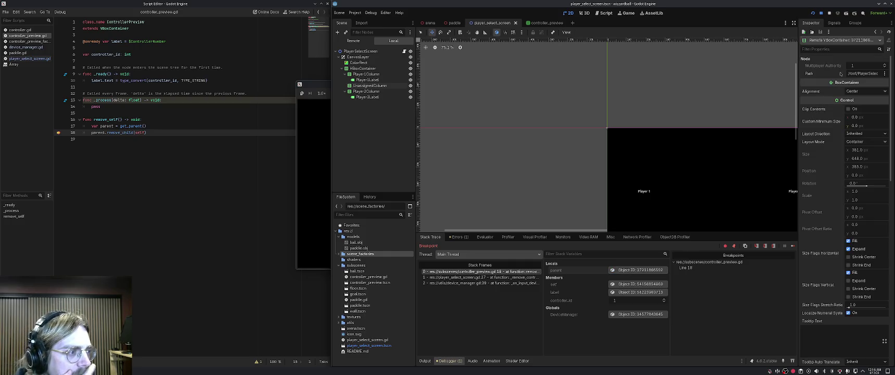
mouse_move(796, 74)
left_mouse_down()
mouse_move(577, 91)
mouse_move(720, 91)
left_mouse_up()
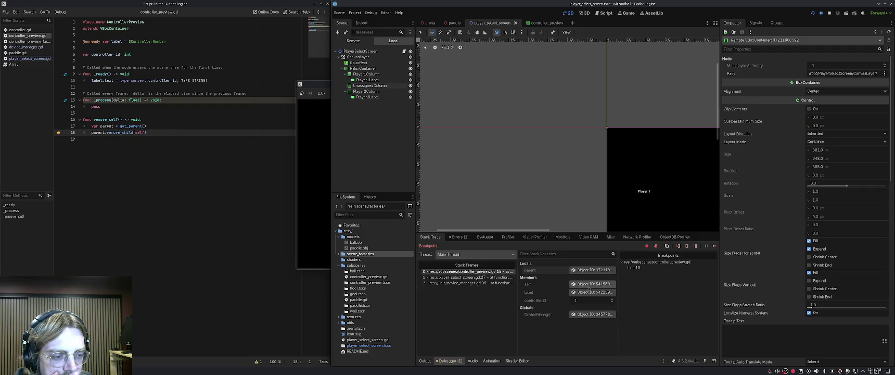
left_click(593, 284)
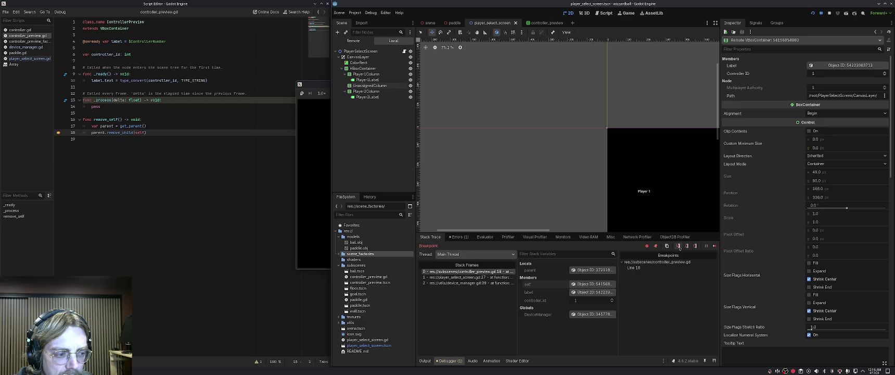
left_click(687, 245)
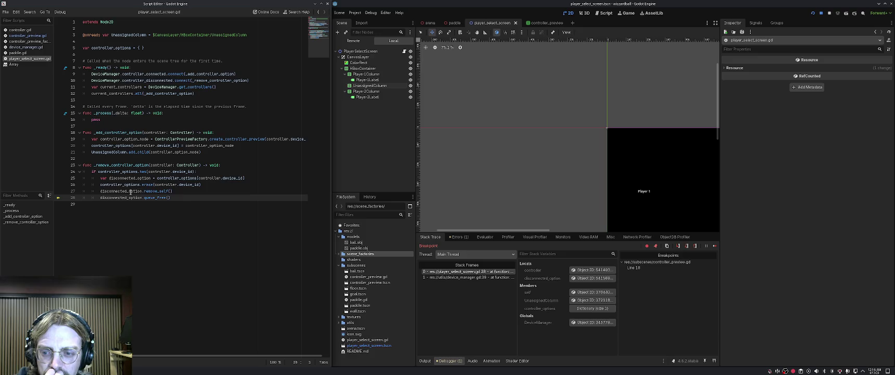
Inspect disconnected_option, check the game window showing preview 99, and step into device_manager.gd.
left_click(588, 279)
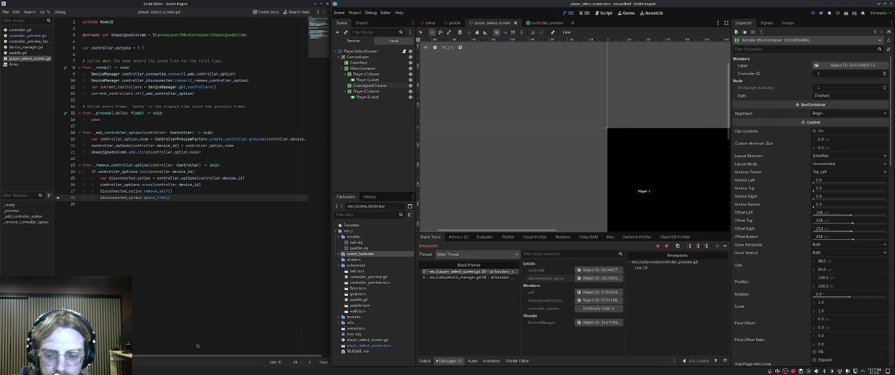
key("F12")
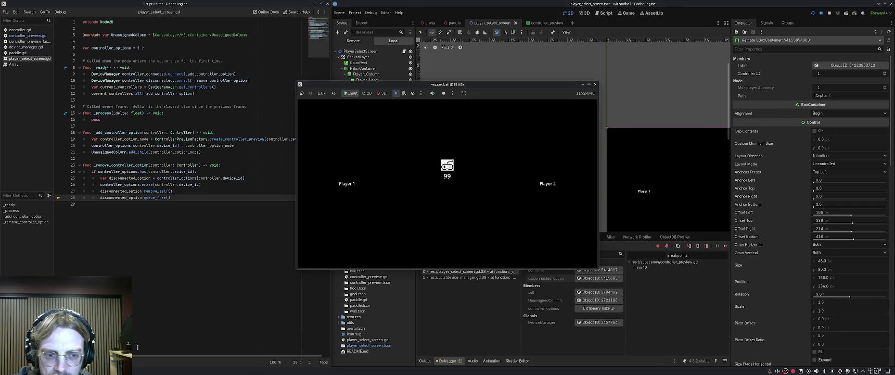
left_click_drag(477, 84, 265, 7)
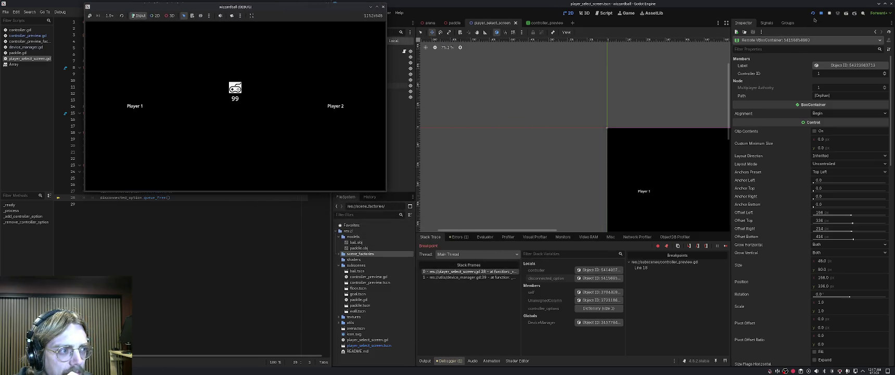
left_click(688, 246)
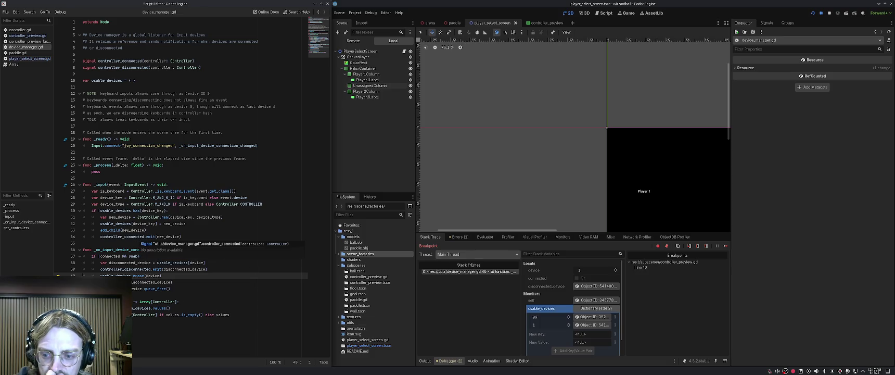
Step past the unplugged device removal into controller.gd's _input and its _is_keyboard_event check.
left_click(689, 246)
left_click(689, 246)
left_click(688, 246)
left_click(688, 246)
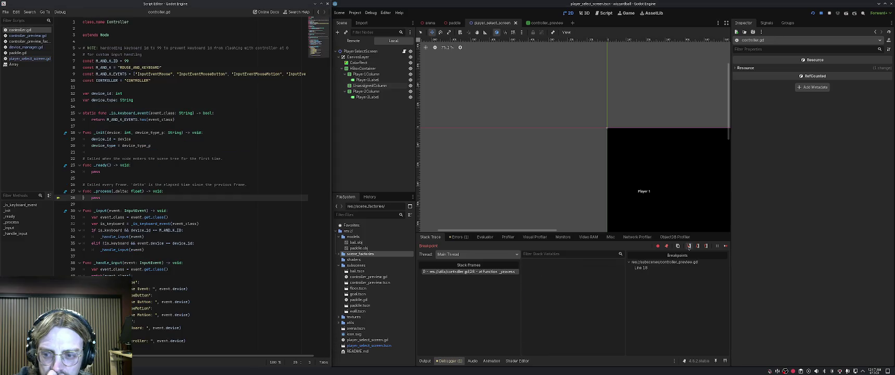
left_click(689, 246)
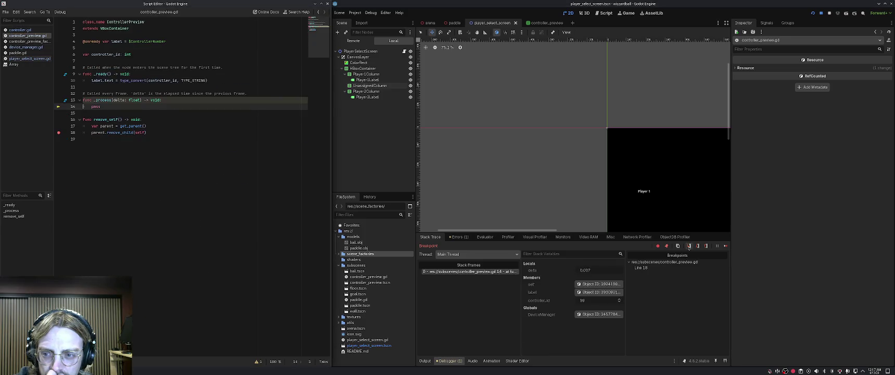
left_click(688, 246)
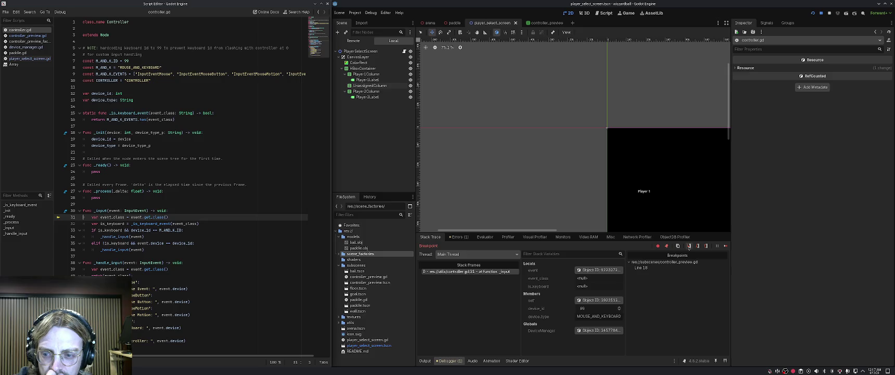
left_click(688, 247)
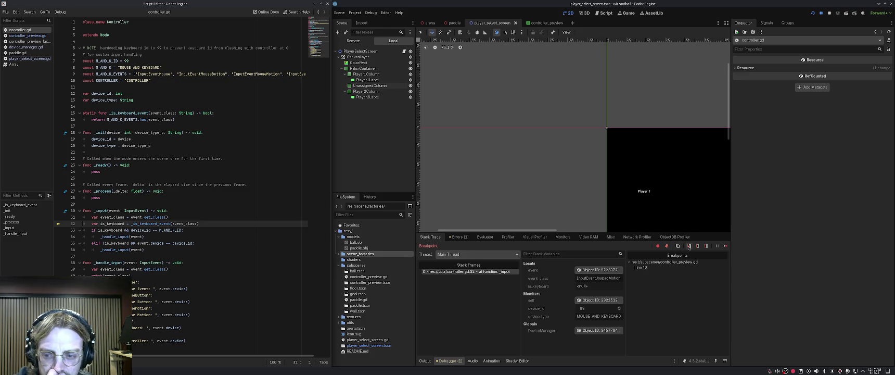
left_click(688, 246)
left_click(689, 246)
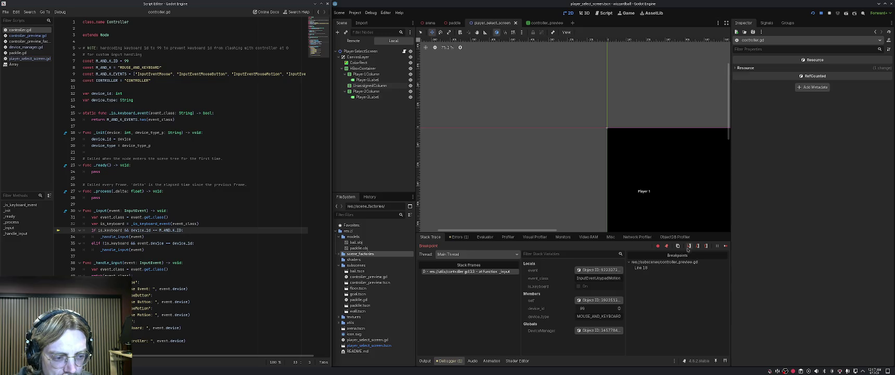
Inspect the InputEventJoypadMotion event, then step into device_manager.gd's _input up to line 30.
left_click(599, 270)
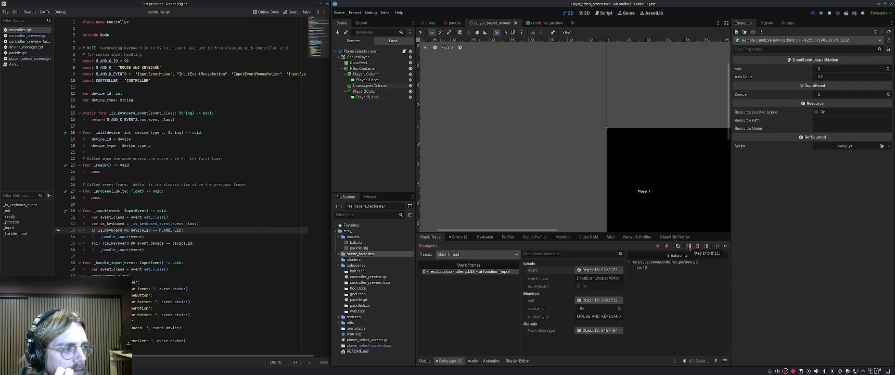
left_click(689, 245)
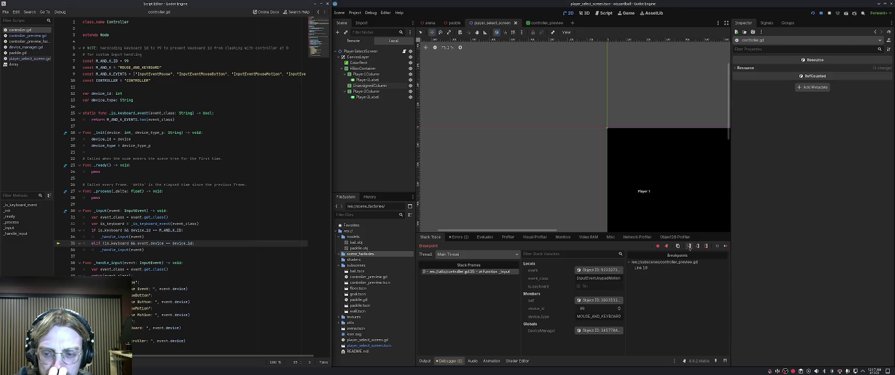
left_click(690, 246)
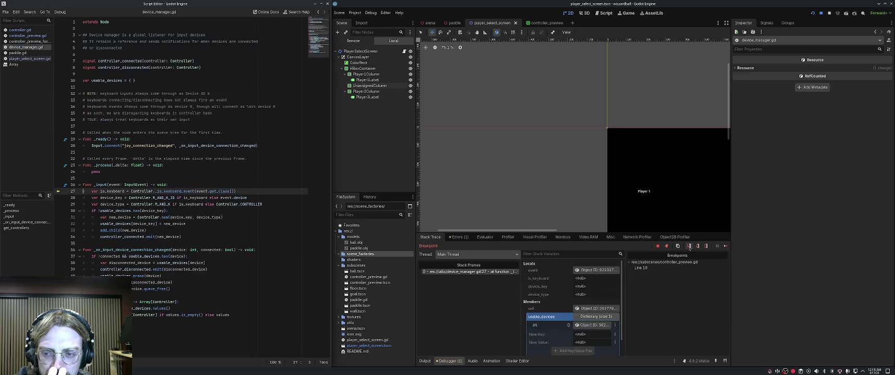
left_click(690, 245)
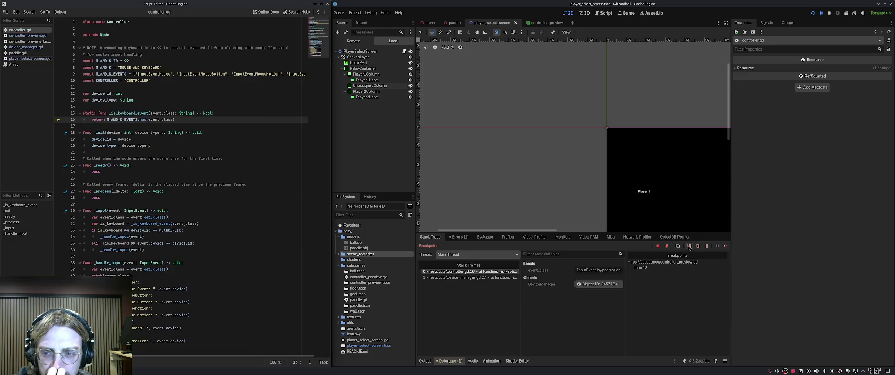
left_click(690, 246)
left_click(690, 246)
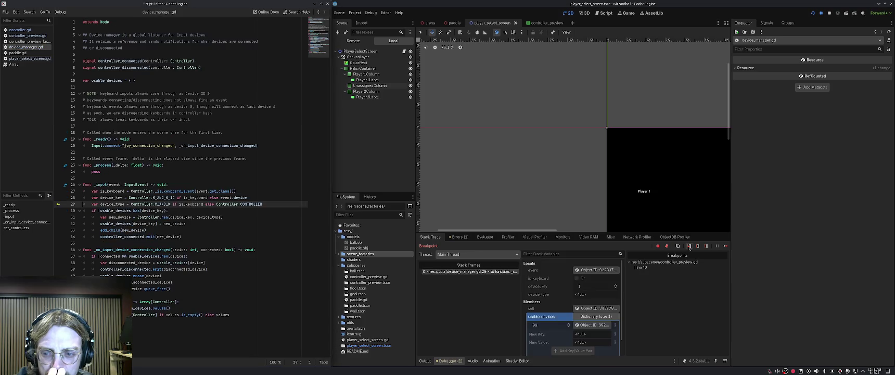
left_click(690, 246)
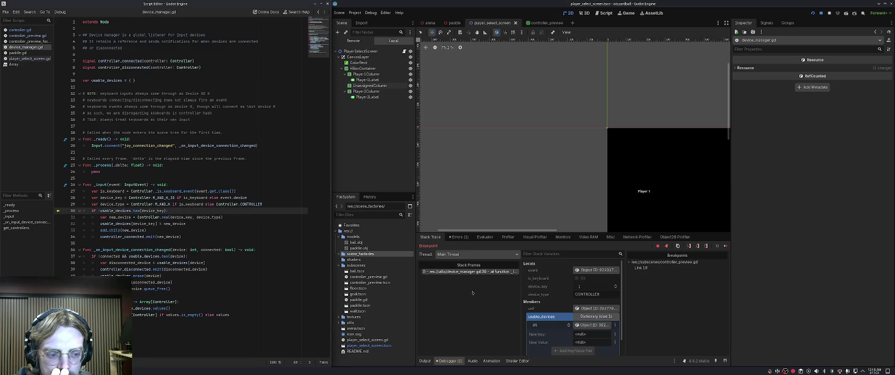
key("alt+Tab")
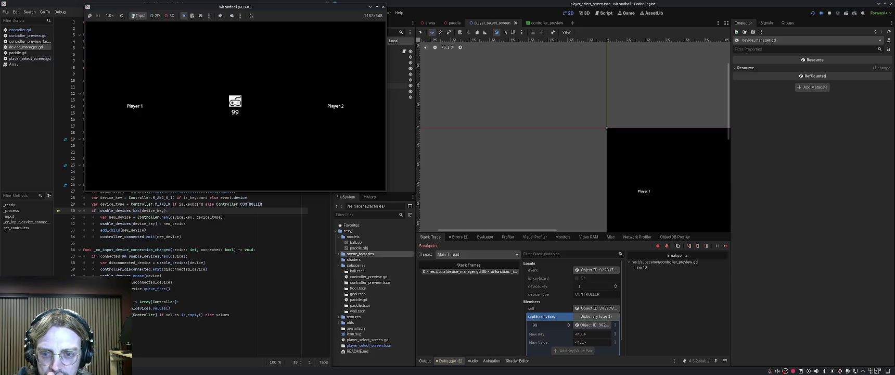
Check the values of the variables around line 30 of device_manager.gd's _input.
key("alt+Tab")
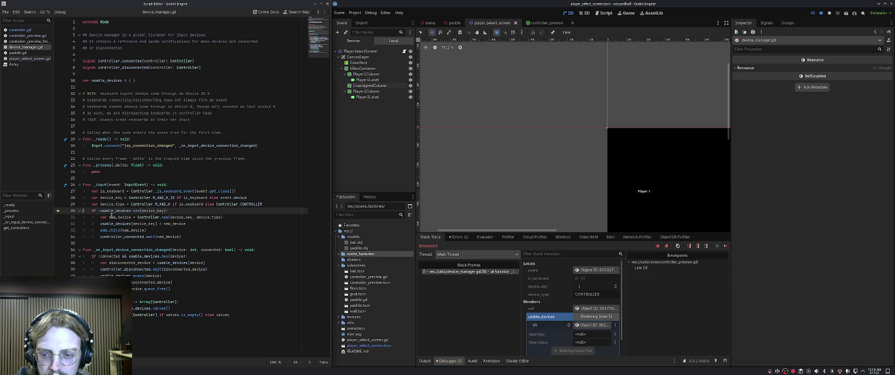
mouse_move(117, 210)
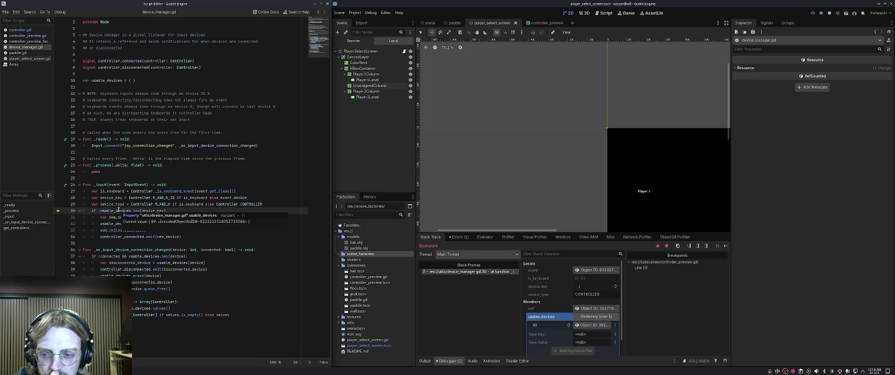
mouse_move(157, 211)
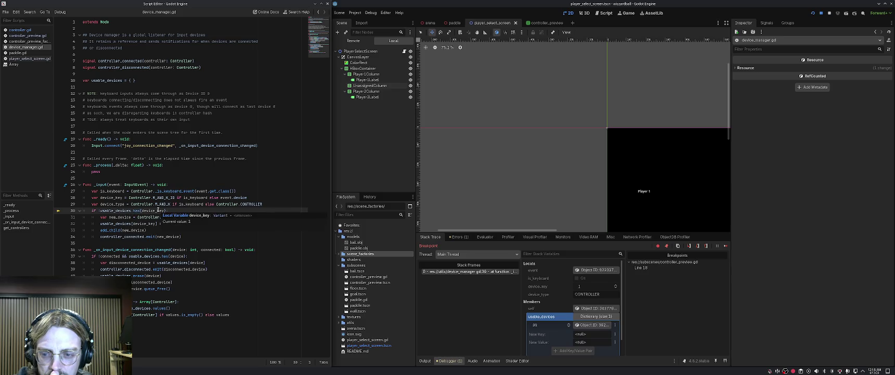
mouse_move(119, 184)
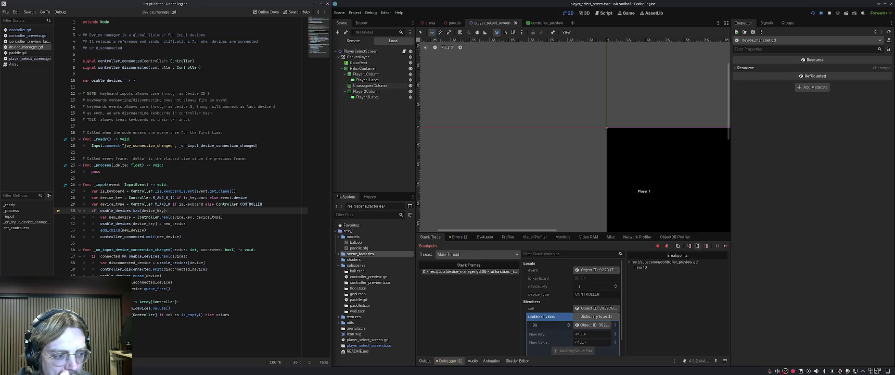
Step from line 30 to line 33, checking the incoming event's properties in the Inspector.
left_click(698, 246)
left_click(698, 246)
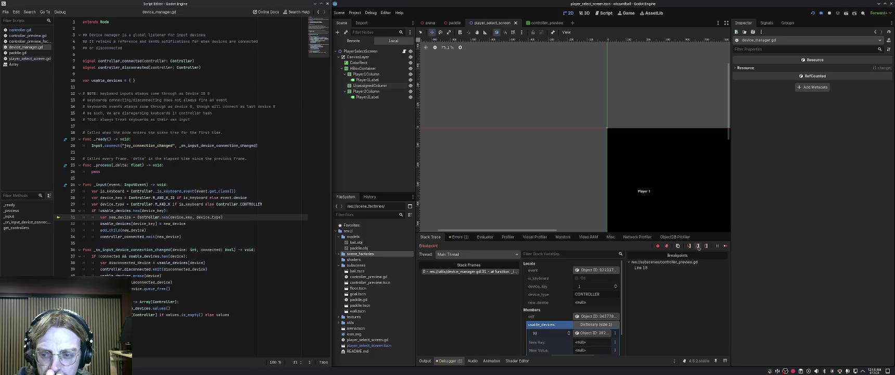
left_click(697, 246)
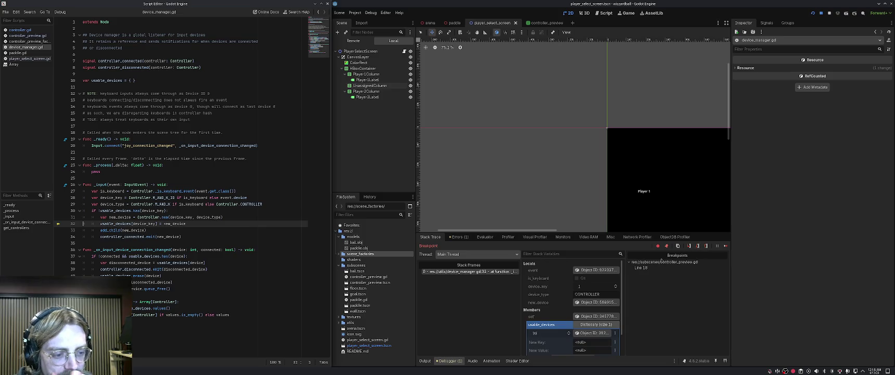
left_click(601, 269)
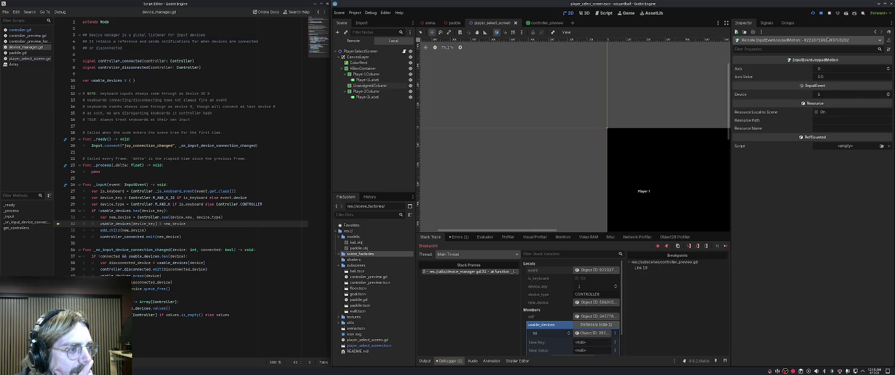
mouse_move(795, 62)
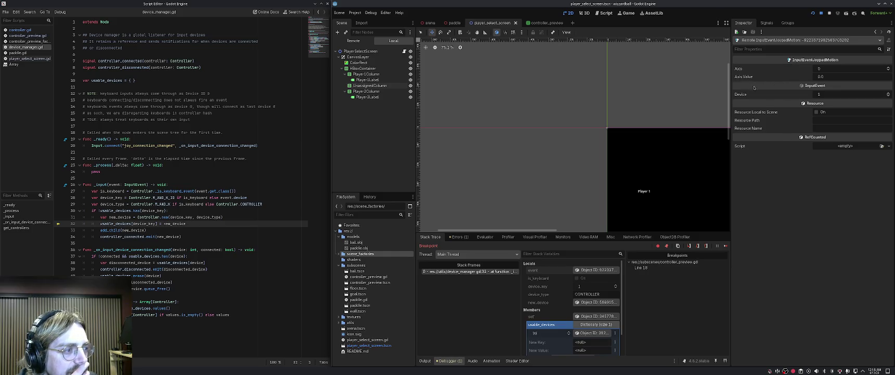
left_click(698, 246)
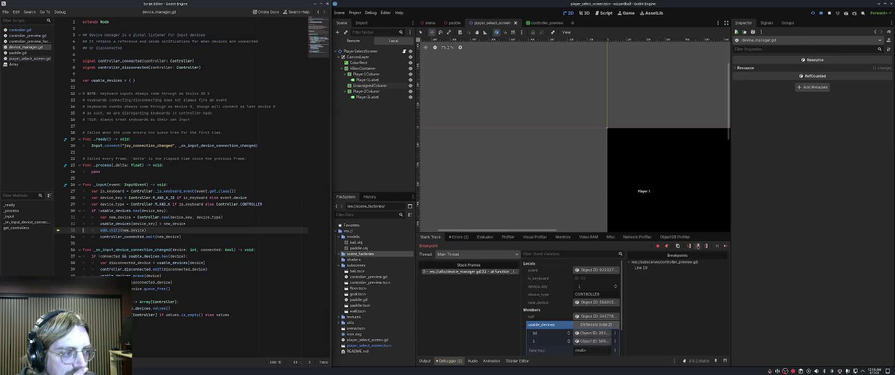
Step through controller.gd's _input keyboard check, then resume the game.
left_click(697, 246)
left_click(698, 246)
left_click(698, 247)
left_click(698, 246)
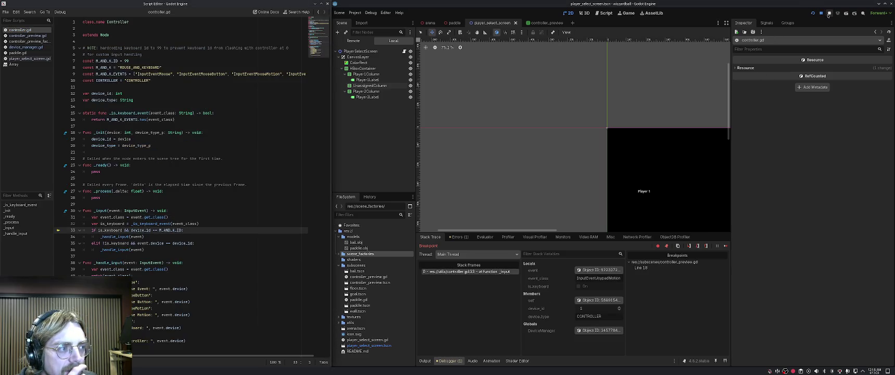
left_click(723, 246)
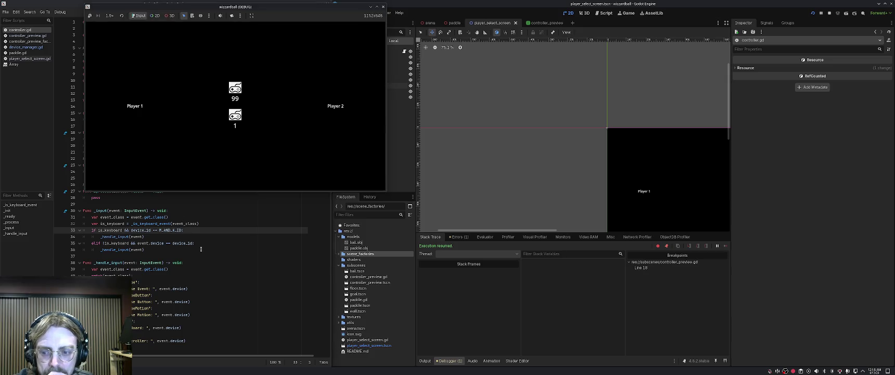
Place the caret at the end of line 32 in controller.gd's _input.
left_click(158, 217)
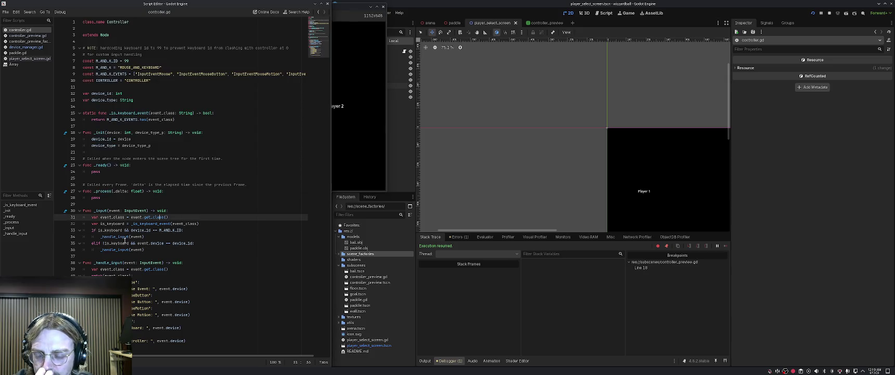
left_click(126, 223)
left_click(206, 220)
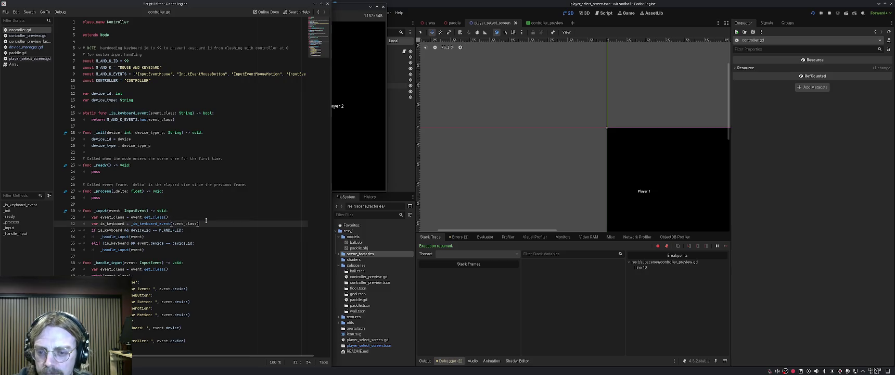
Add print(event) as line 33 of controller.gd and rerun the game, moving its window aside.
key("Return")
type("print ")
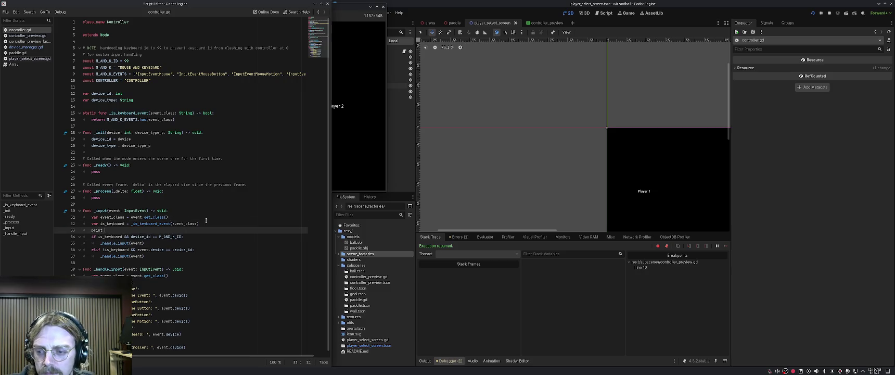
type("(event)")
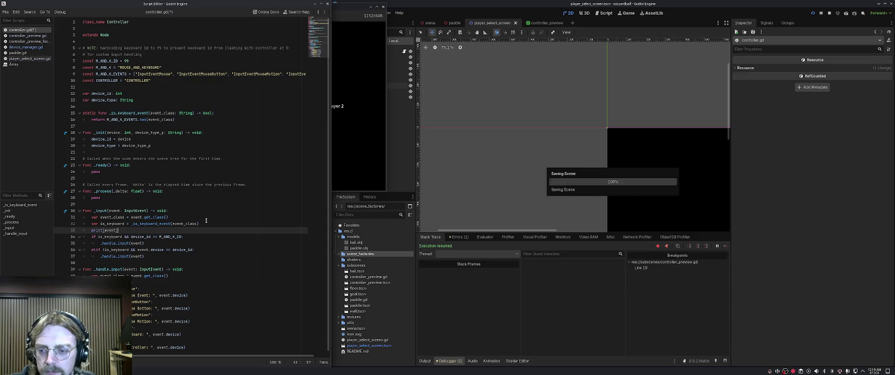
key("F6")
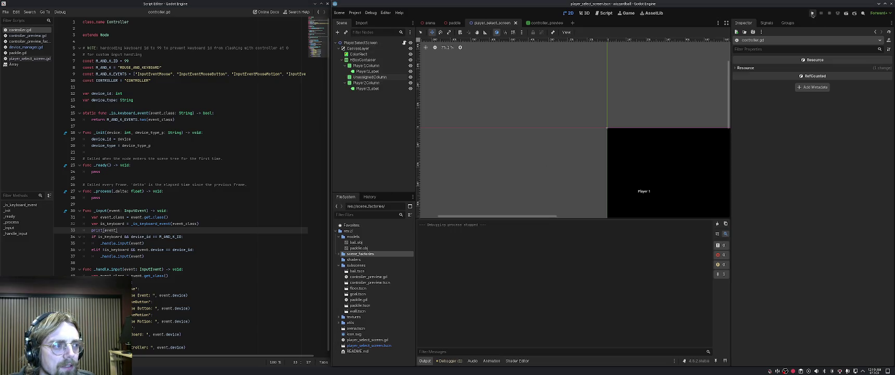
left_click_drag(499, 85, 353, 72)
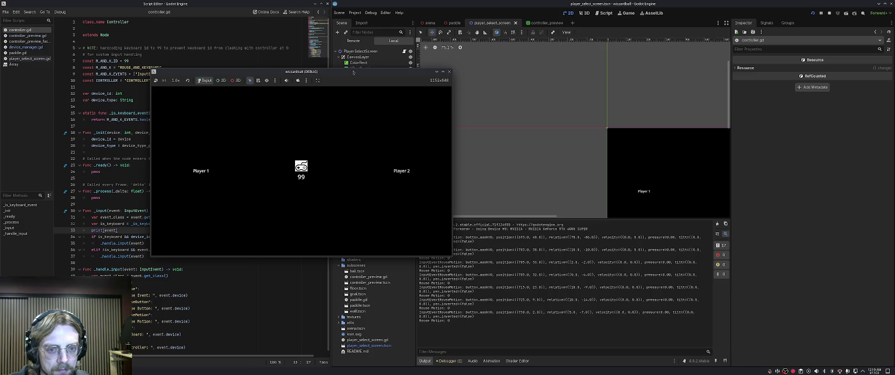
Remove the line-18 breakpoint, resume, and review the GDScript warning and logged joypad events.
left_click(363, 104)
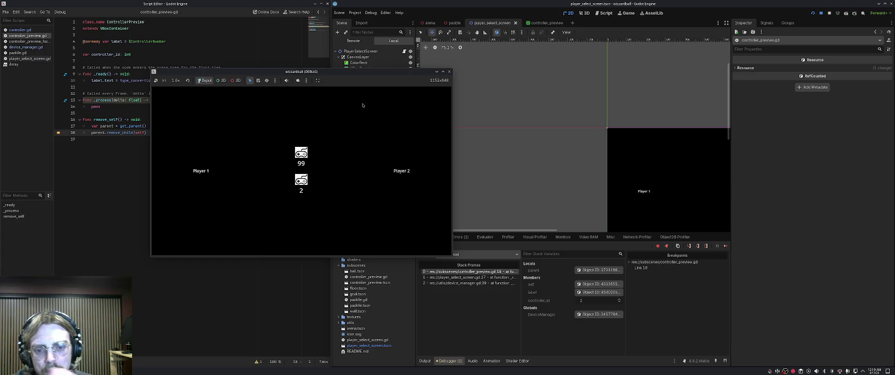
left_click(58, 132)
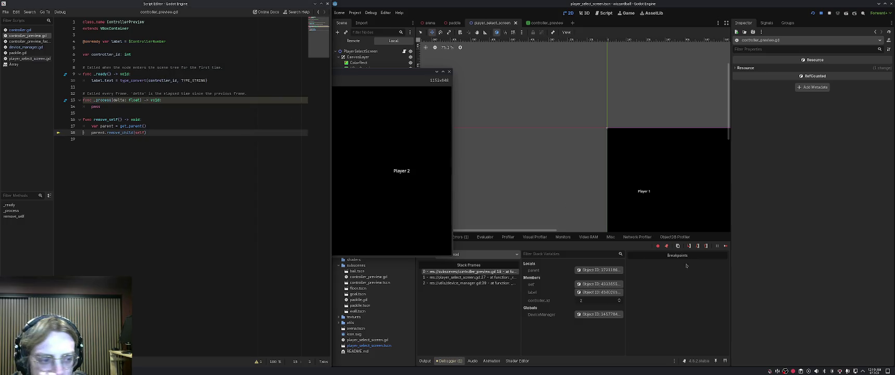
left_click(726, 246)
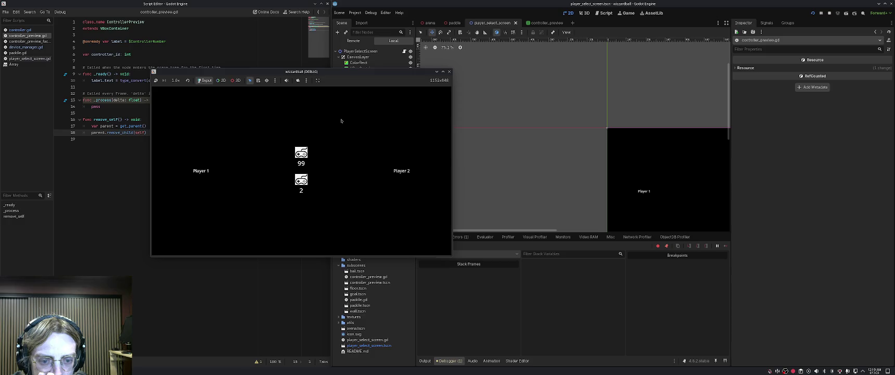
left_click(606, 246)
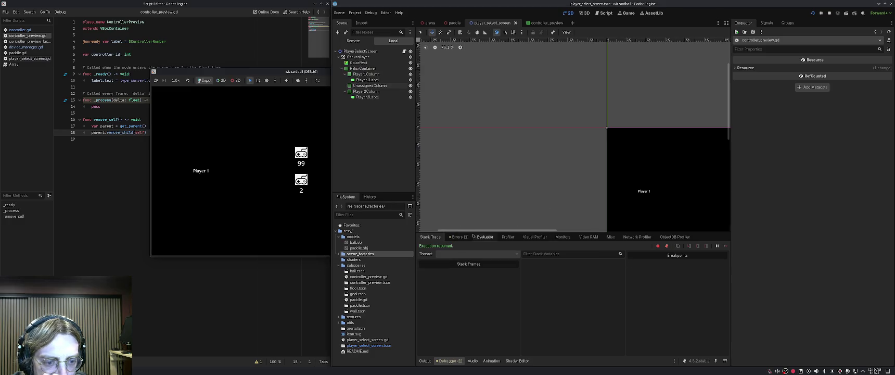
left_click(461, 238)
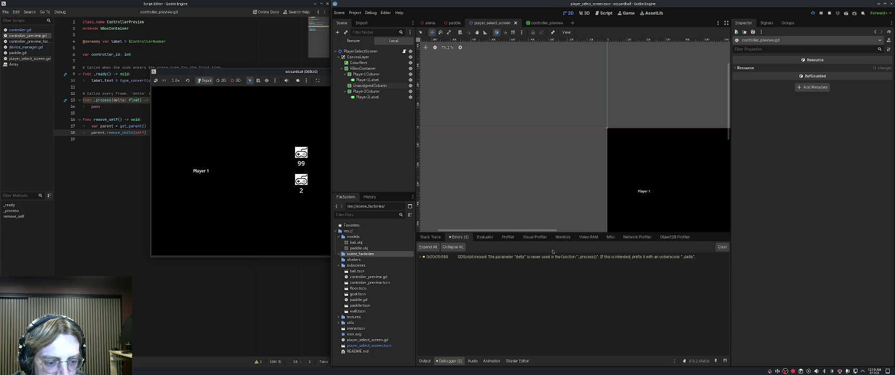
left_click(425, 360)
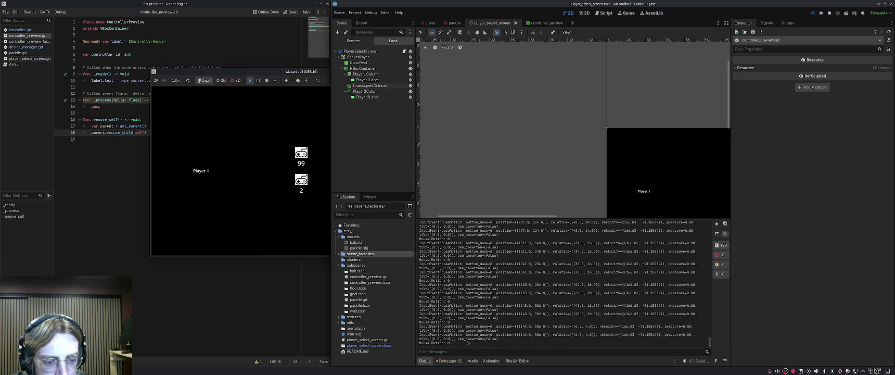
left_click(262, 176)
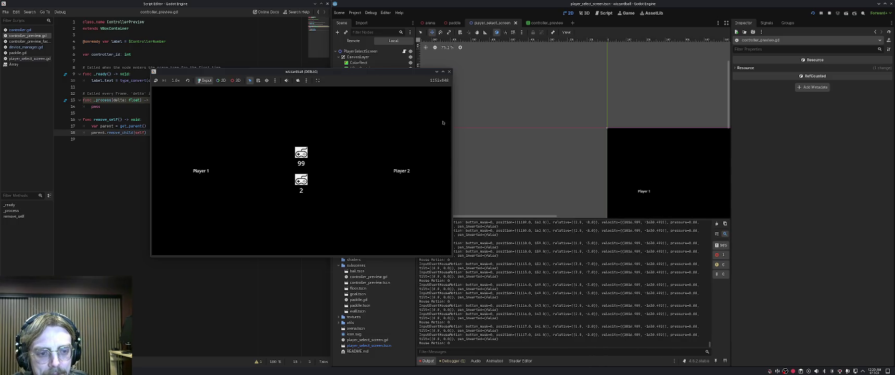
Stop the running game and switch to device_manager.gd.
left_click(449, 72)
left_click(130, 136)
key("ctrl+shift+period")
key("ctrl+shift+period")
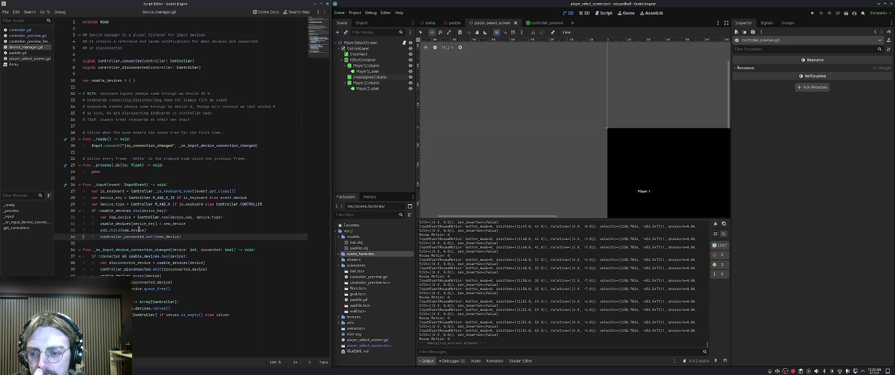
Add line 30: var device_name = Input.get_joy_name(event.device).
left_click(127, 204)
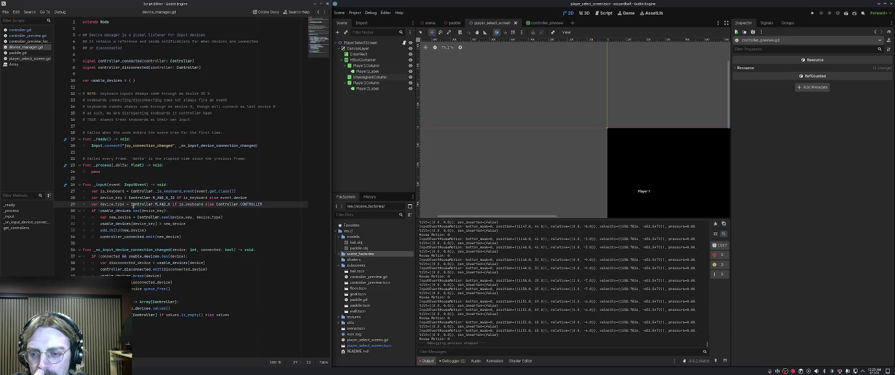
left_click(202, 204)
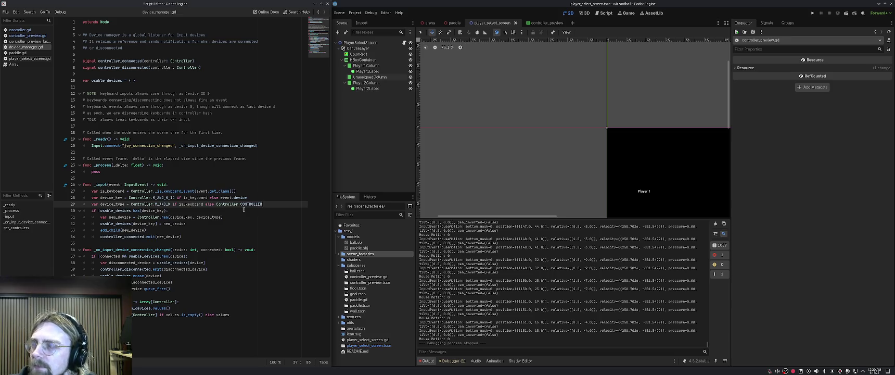
key("Return")
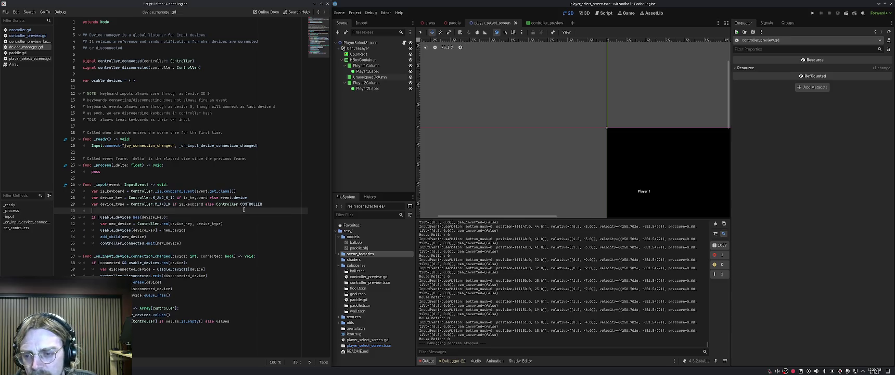
type("var device_naer")
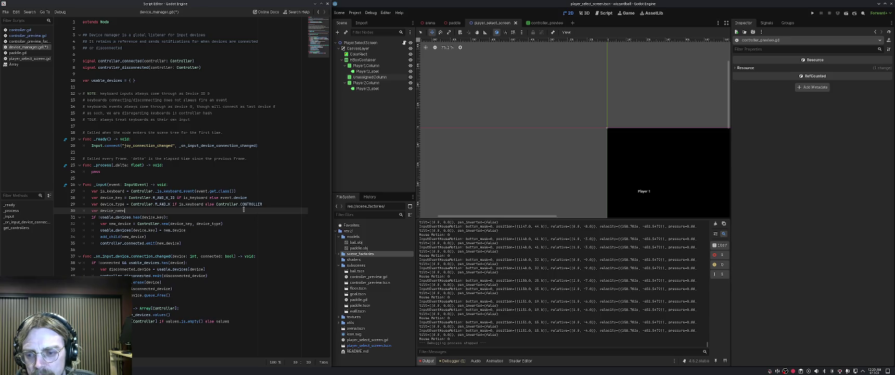
type("In")
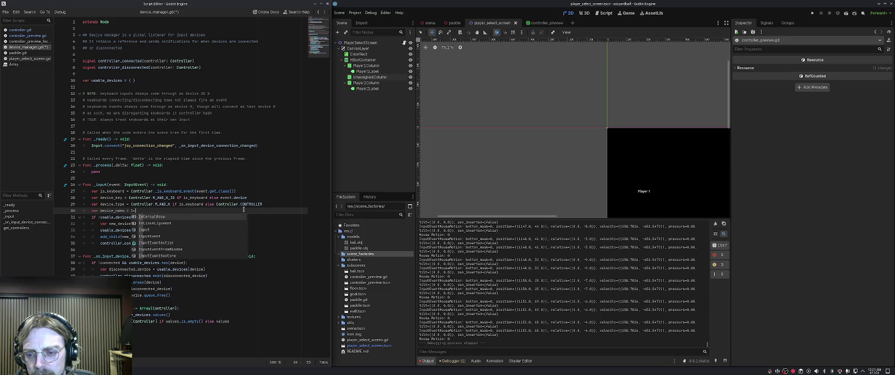
type("put.get_j")
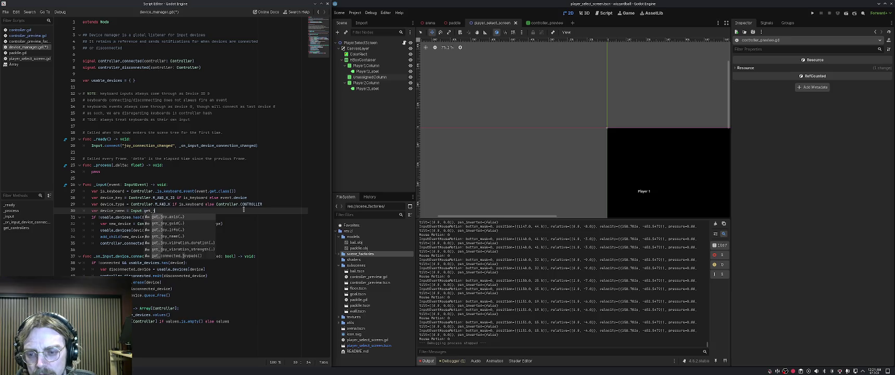
type("oy_name")
key("Return")
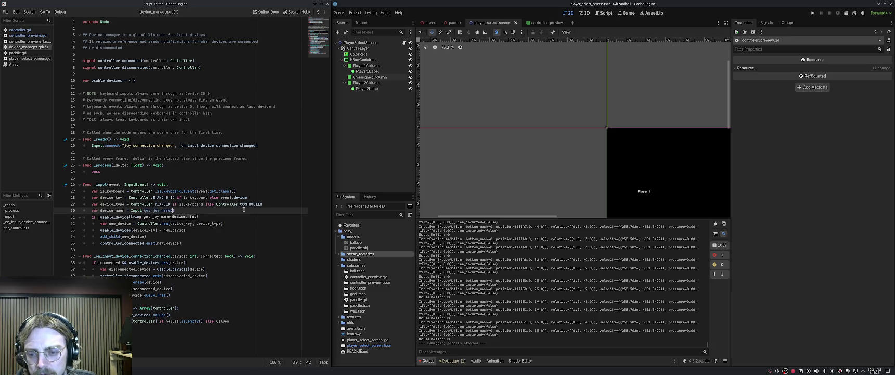
type("vice)")
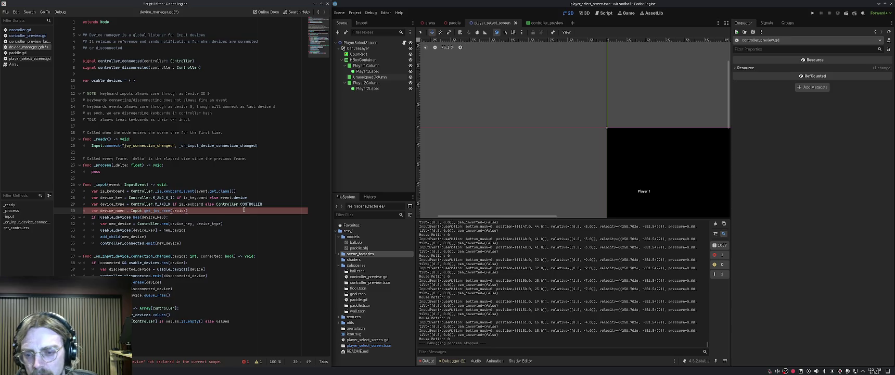
key("BackSpace")
key("BackSpace")
key("BackSpace")
type("event.d")
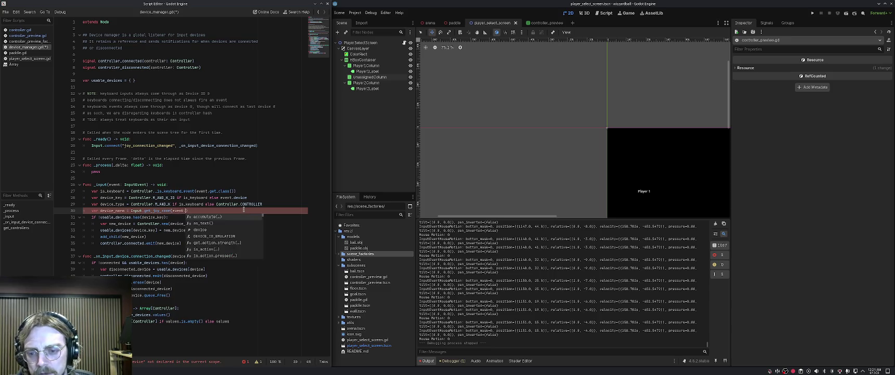
type("evice")
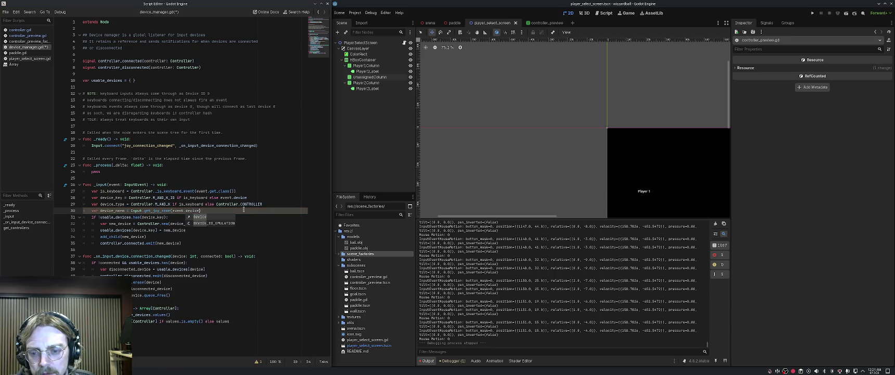
type(")")
Save device_manager.gd and run the project.
key("ctrl+s")
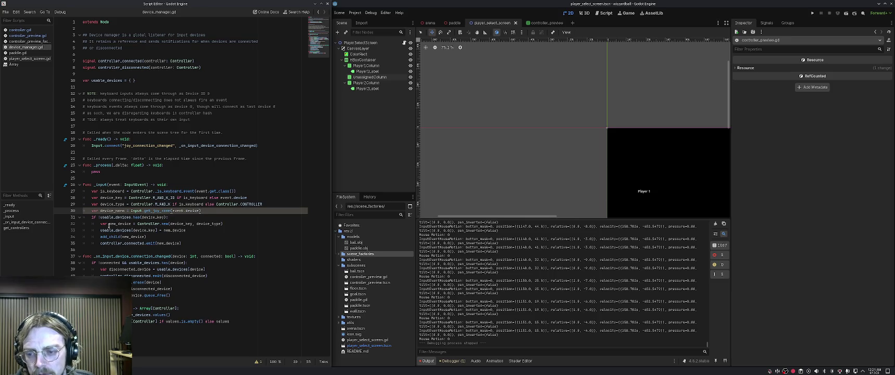
left_click(107, 217)
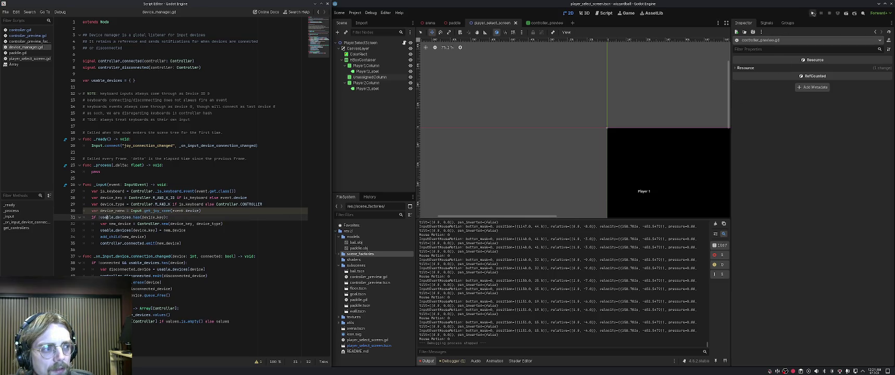
left_click(812, 13)
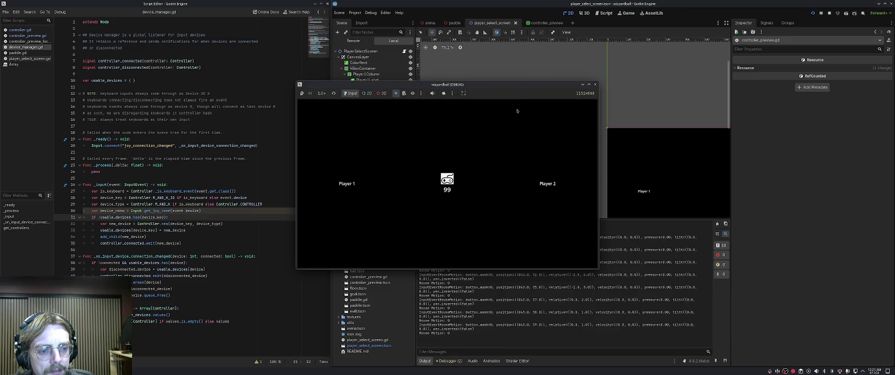
Register the keyboard as device 99 in the game, then continue past the line-30 breakpoint.
left_click(517, 111)
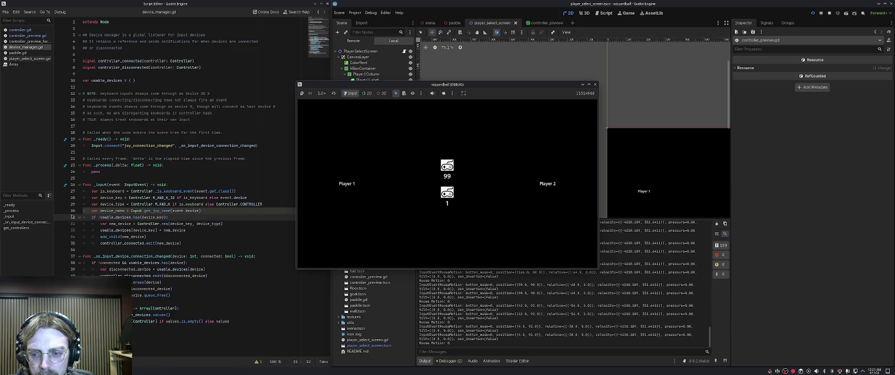
left_click(58, 211)
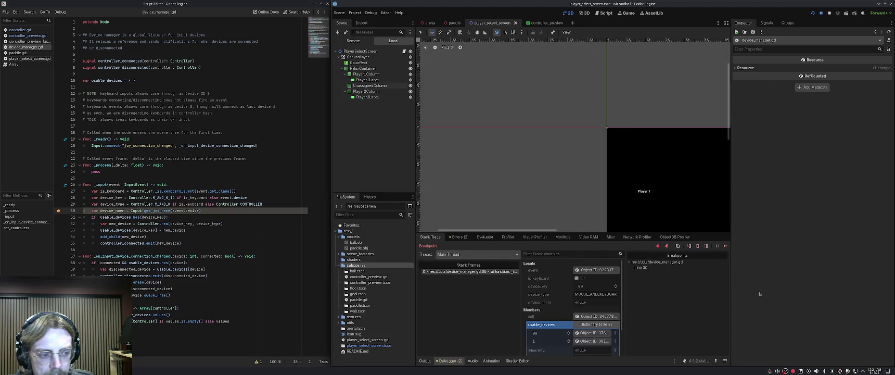
left_click(726, 246)
left_click(726, 246)
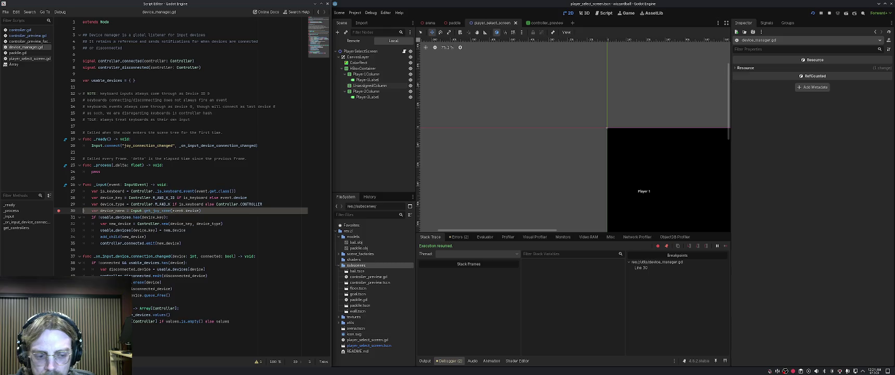
With the controller unplugged, resume the game and step to line 31 to inspect device_name.
key("alt+Tab")
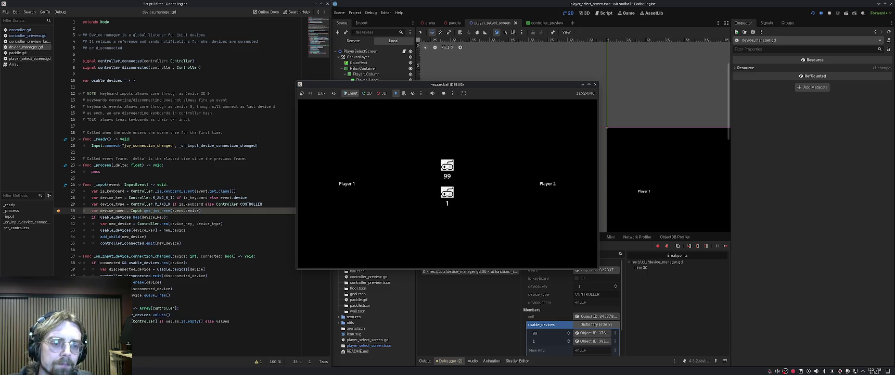
left_click(725, 246)
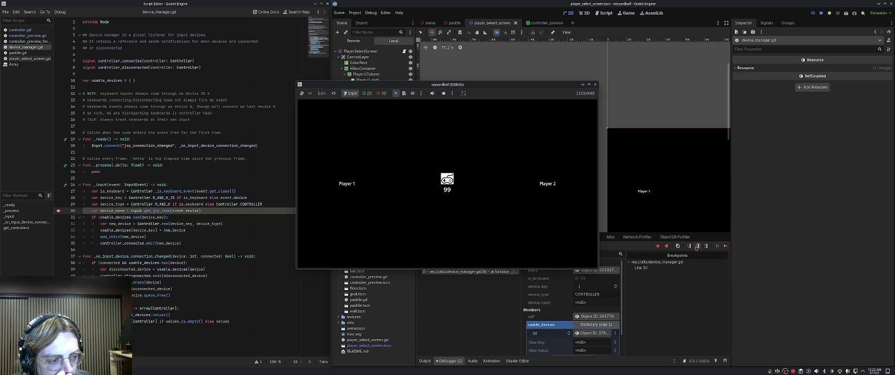
left_click(698, 246)
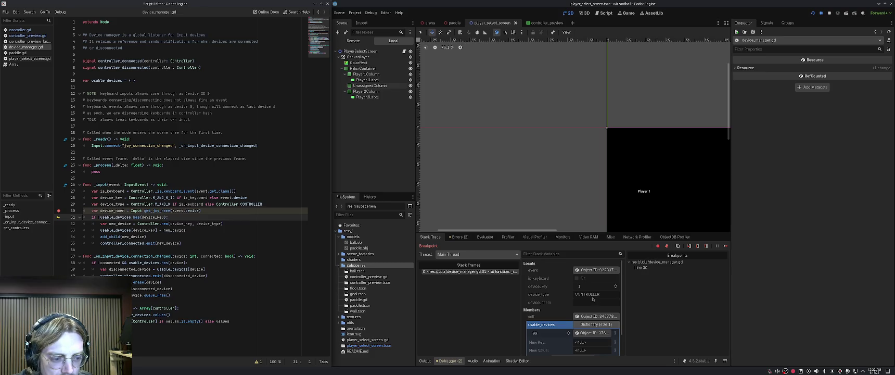
left_click(181, 216)
left_click(180, 210)
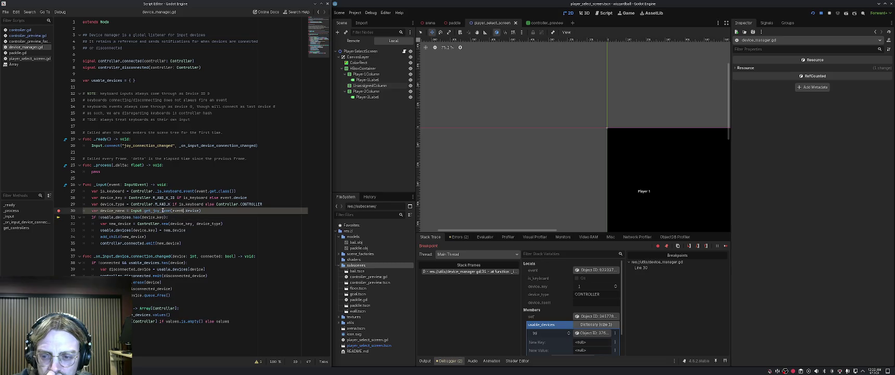
Stop the debug session and trim the end of device_name on line 30.
left_click(829, 13)
left_click(118, 204)
double_click(122, 210)
key("Right")
key("BackSpace")
key("BackSpace")
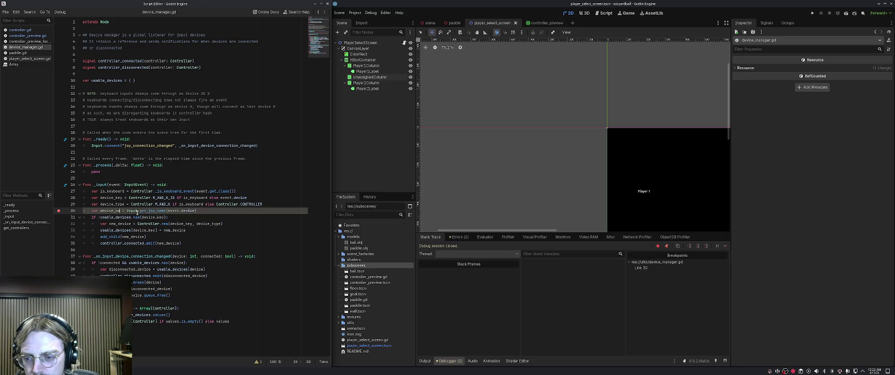
Restore device_name and prefix the line-31 condition with 'device_name &&'.
type("me")
key("Down")
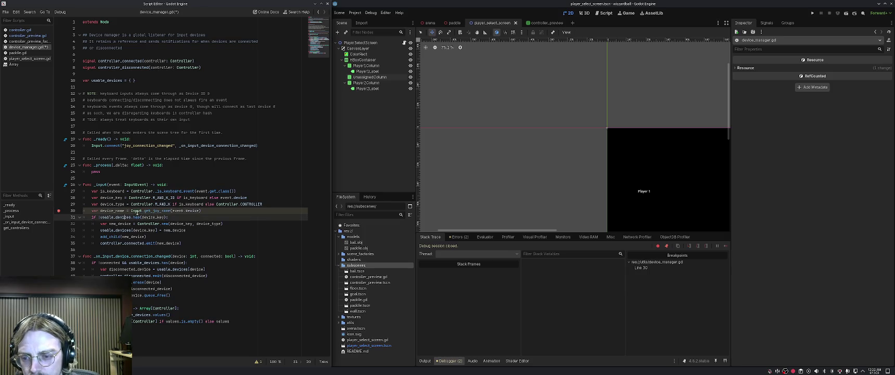
key("Up")
key("Down")
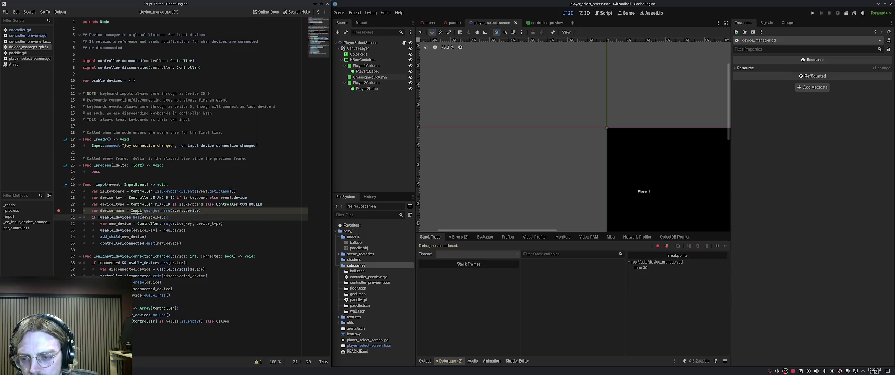
key("ctrl+Left")
key("ctrl+Left")
type("device_")
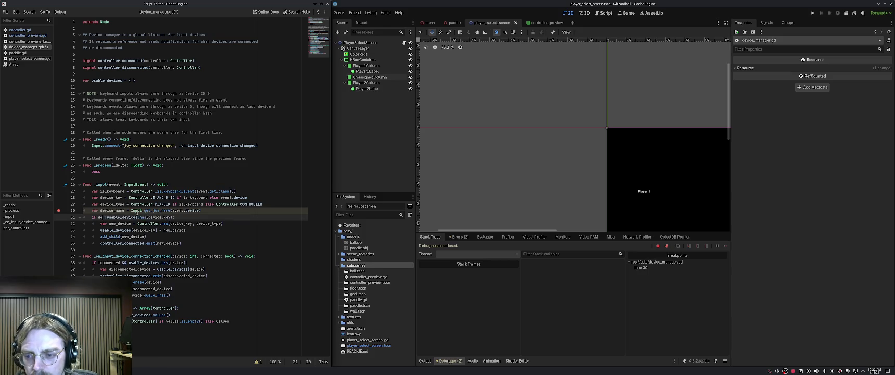
type("name &&")
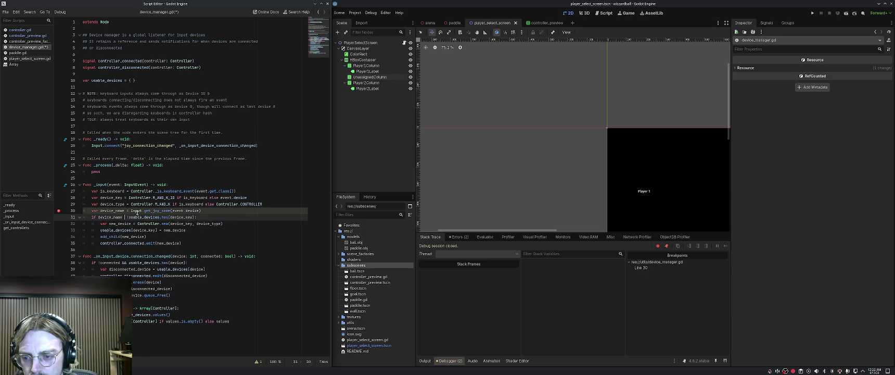
Add two comments explaining unplugged controllers fire extra events and aren't registered, then save.
key("Up")
key("End")
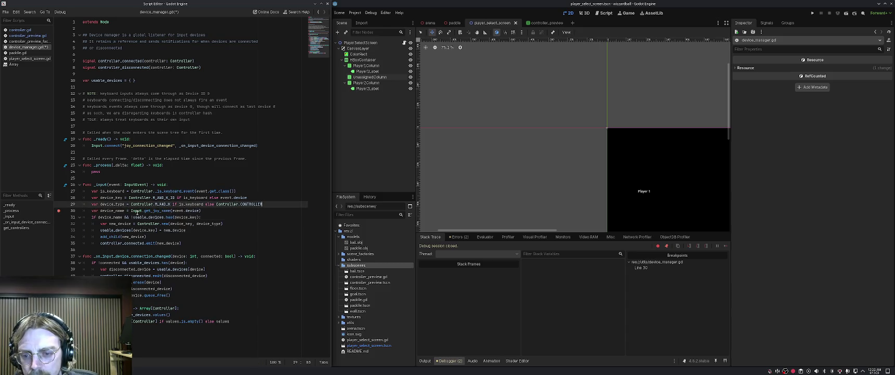
key("ctrl+shift+Return")
type("#")
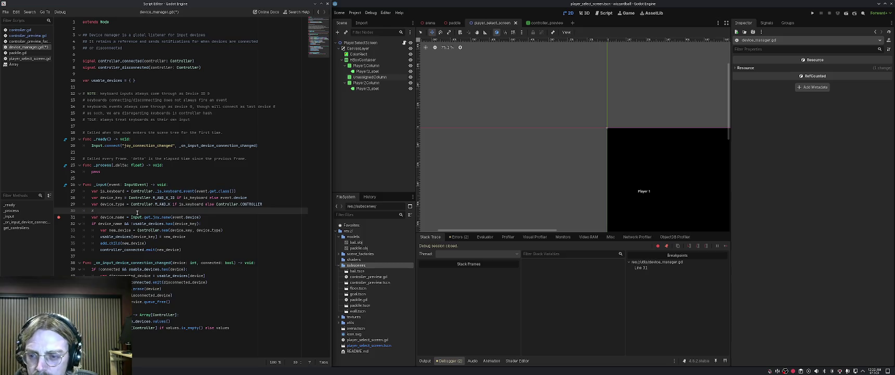
type("when unplugg")
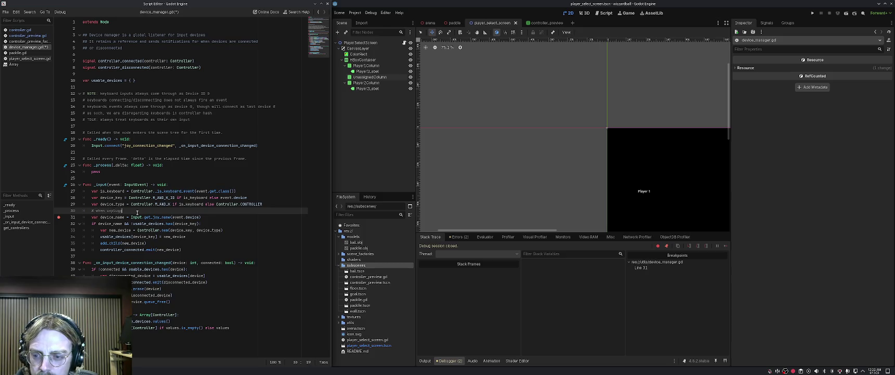
type("ing a controller, it")
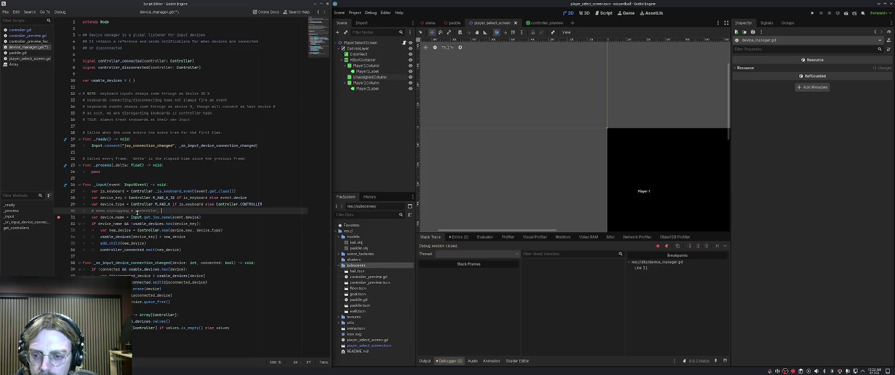
type(" can fire a")
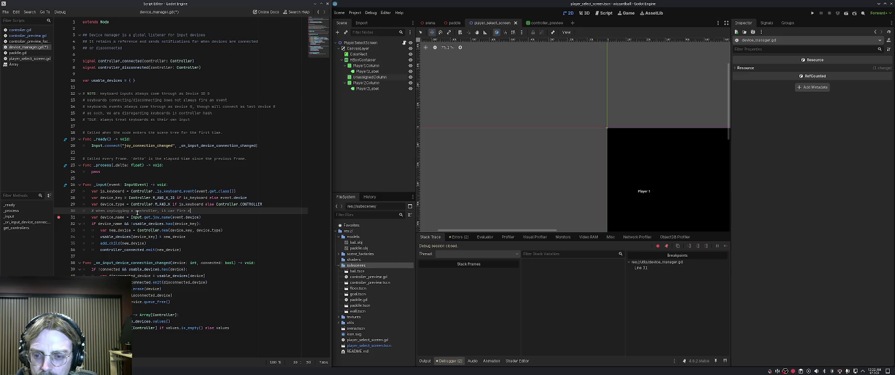
type("n additional event")
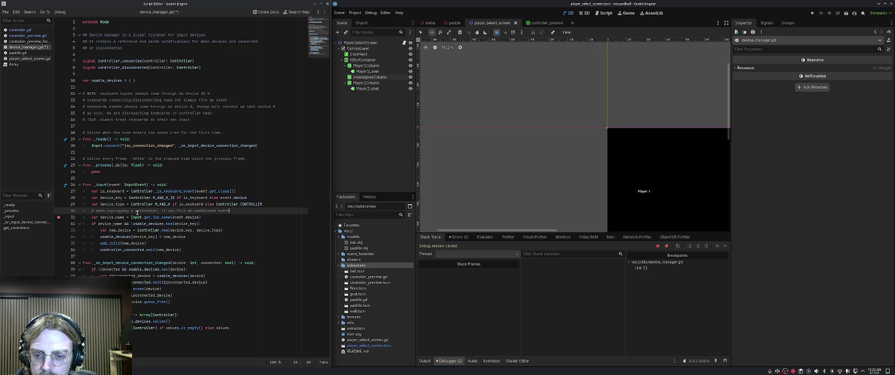
key("Return")
type("#")
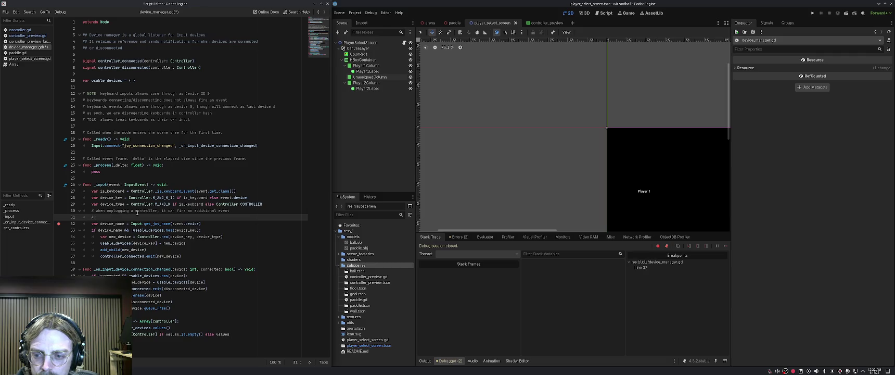
type(" if there is ")
type("not ")
type("name, it is un")
type("plugged, s")
type("o we do")
type("n't r")
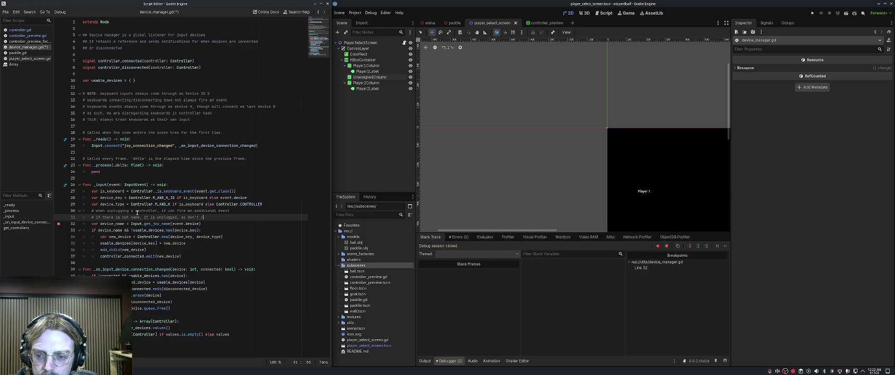
type("egister it")
key("ctrl+s")
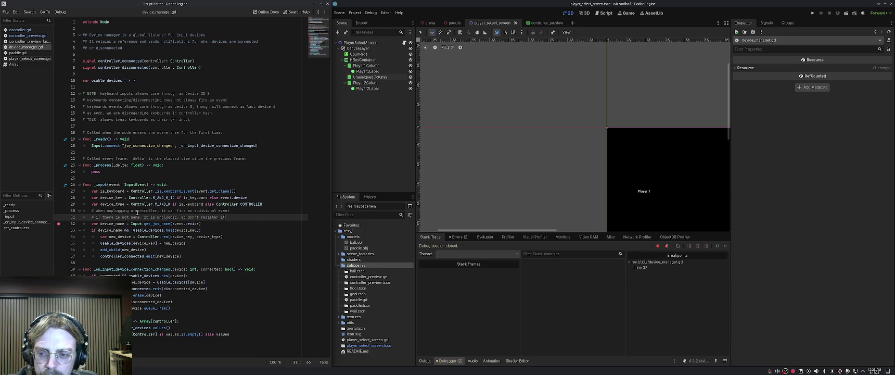
key("Return")
key("BackSpace")
key("BackSpace")
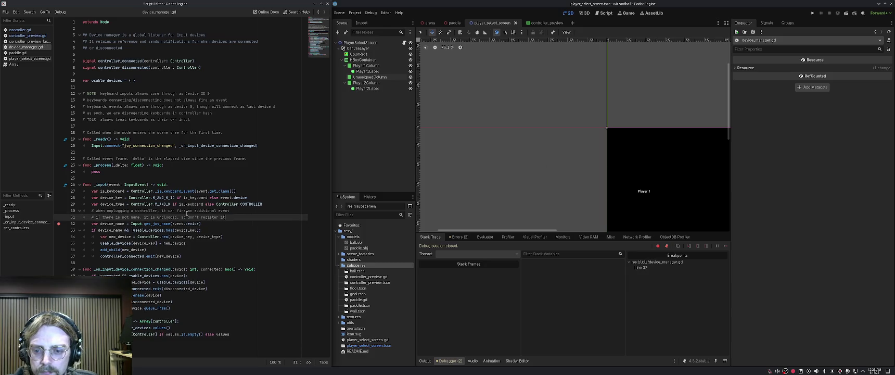
Run the game, remove the line-32 breakpoint with F9, and resume execution.
left_click(812, 13)
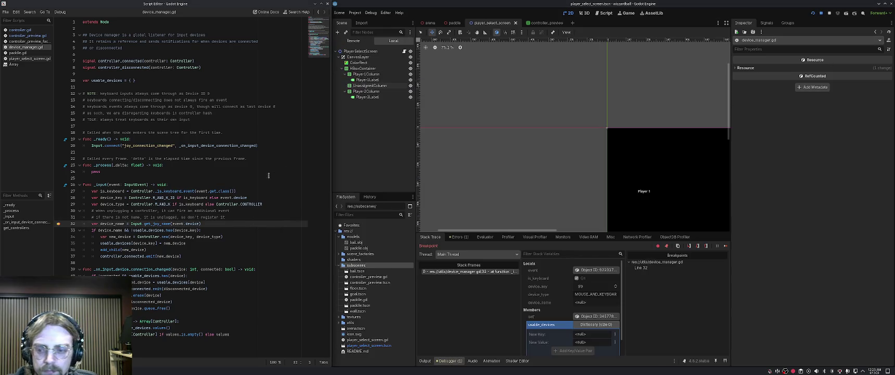
key("F9")
left_click(725, 245)
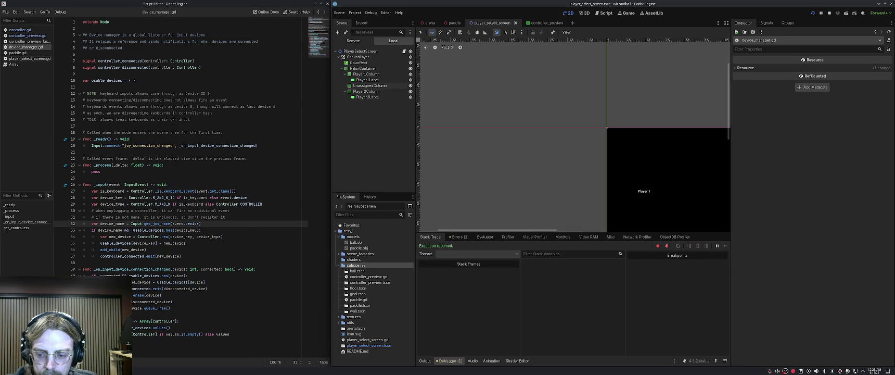
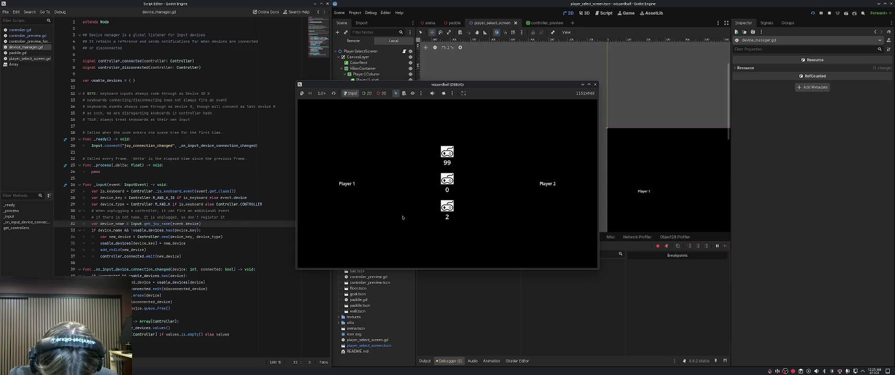
Bring the script editor forward and locate the queue_free line in the removal code.
left_click(203, 250)
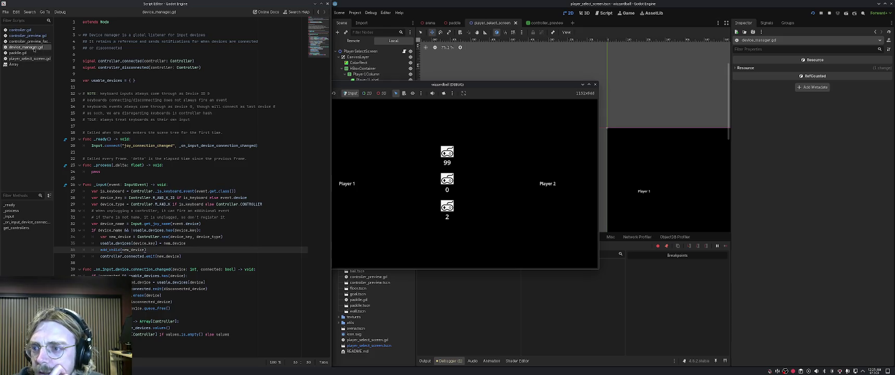
left_click(152, 308)
triple_click(138, 310)
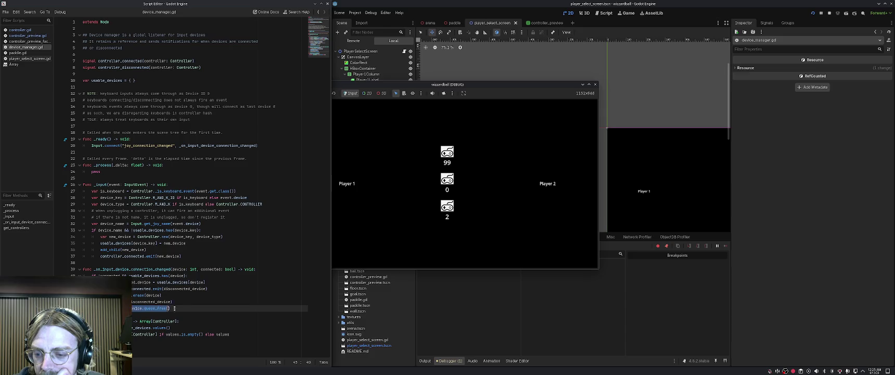
key("Right")
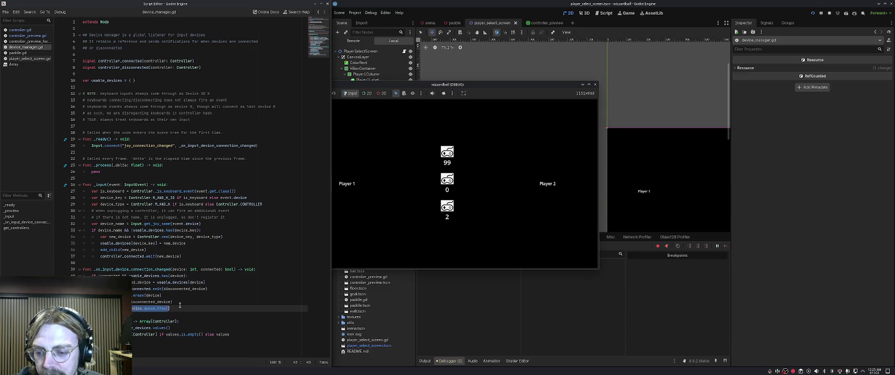
key("Up")
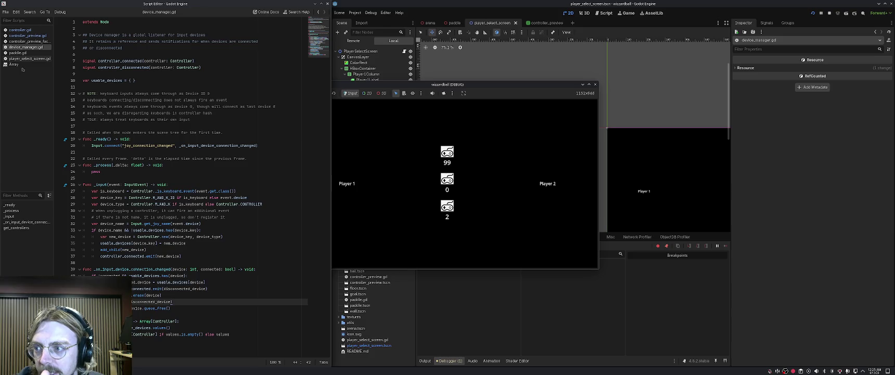
Review the factory's return statement and the remove_self function in controller_preview.gd.
left_click(26, 42)
left_click(135, 74)
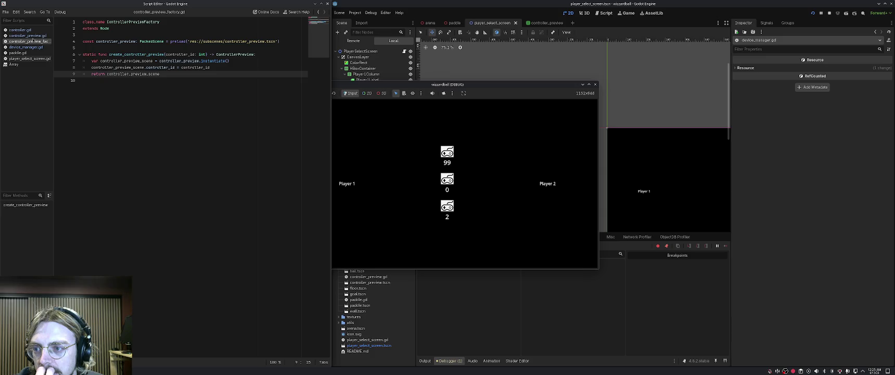
left_click(27, 36)
key("Down")
key("Down")
key("Down")
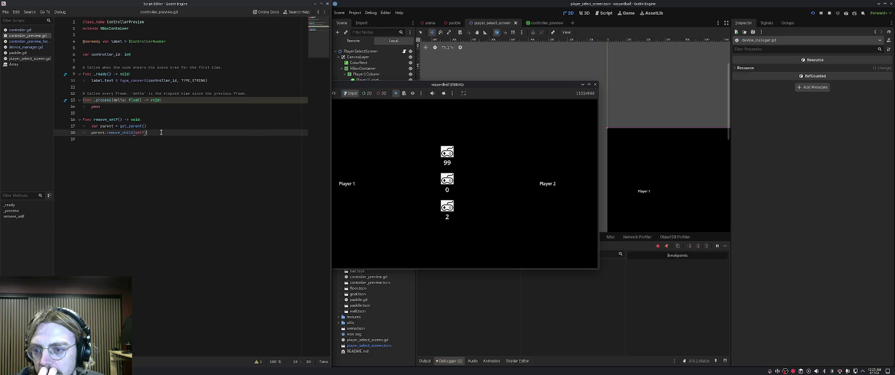
left_click(104, 119)
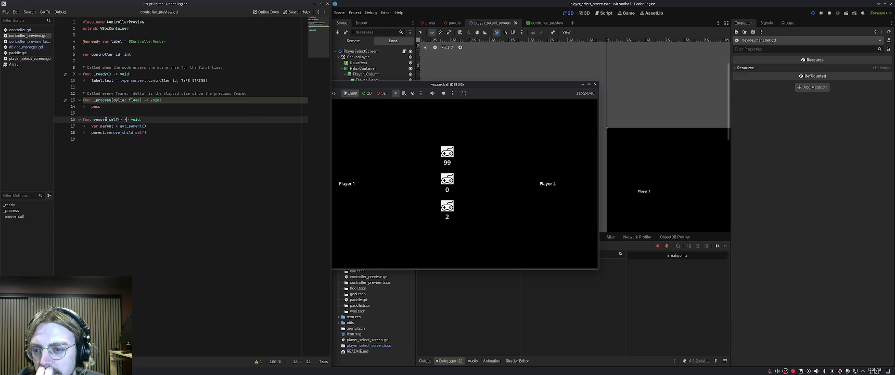
left_click(119, 126)
left_click(152, 134)
left_click(136, 126)
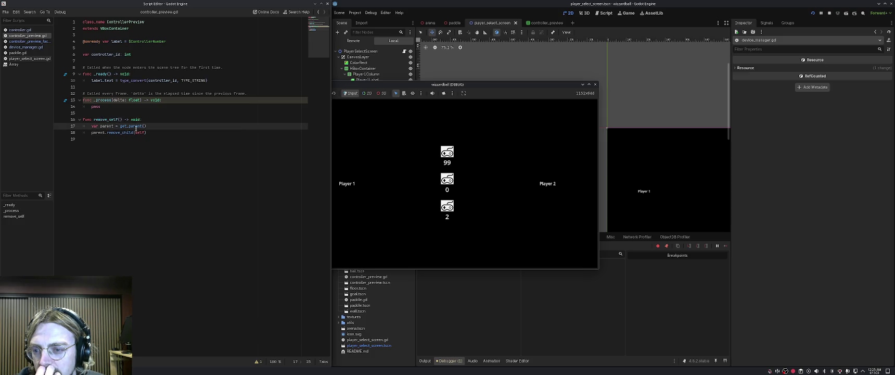
left_click(25, 47)
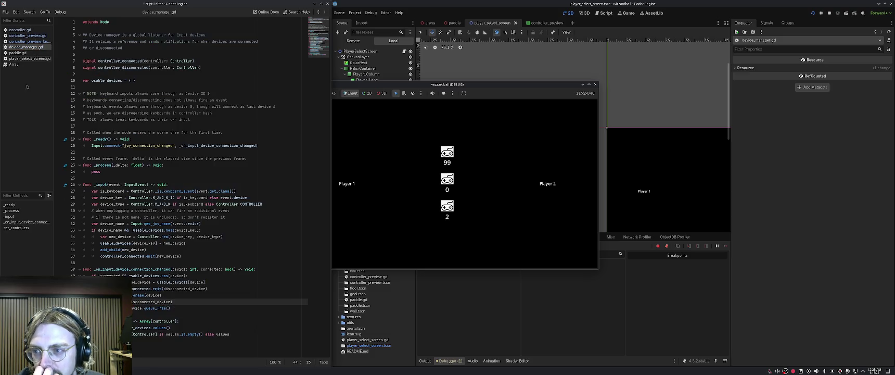
In player_select_screen.gd, insert a get_parent() call on a new line after the erase call.
left_click(29, 58)
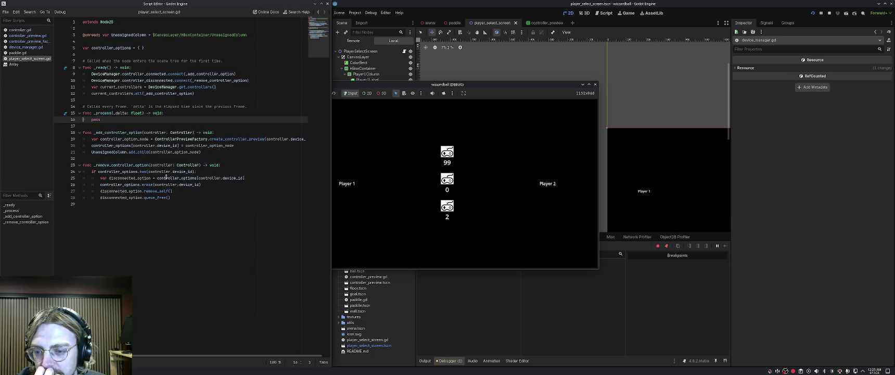
left_click(172, 191)
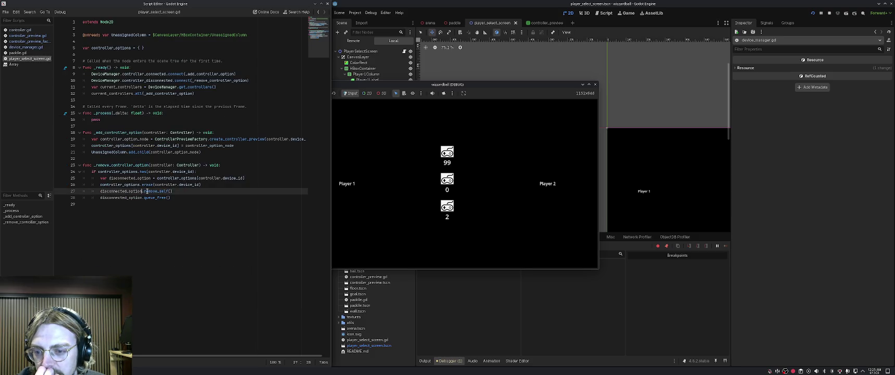
left_click(221, 184)
key("Return")
type("con")
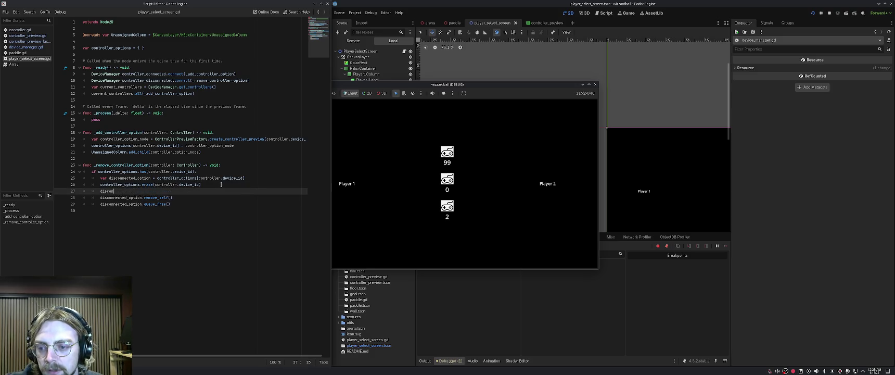
type("nected_o")
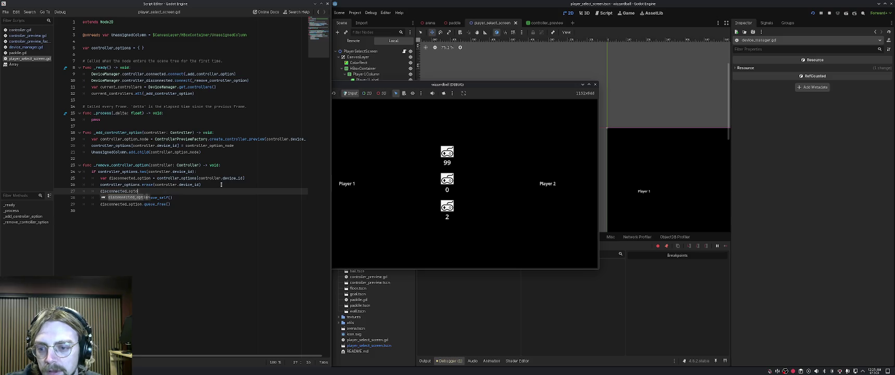
type("ption.get_pare")
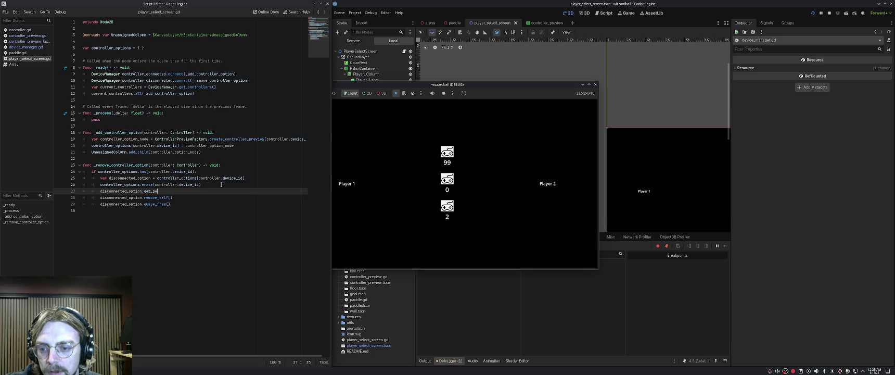
type("nt(")
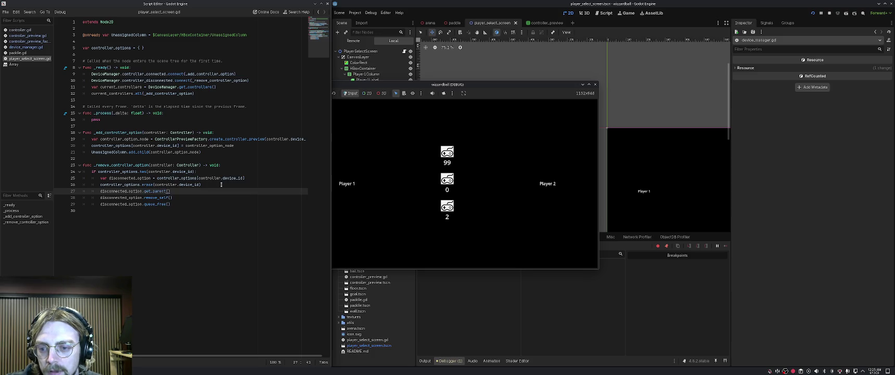
Complete it as remove_child(disconnected_option), comment out remove_self, save, and rerun the game.
key("Down")
key("ctrl+k")
key("Up")
type("remove_child(")
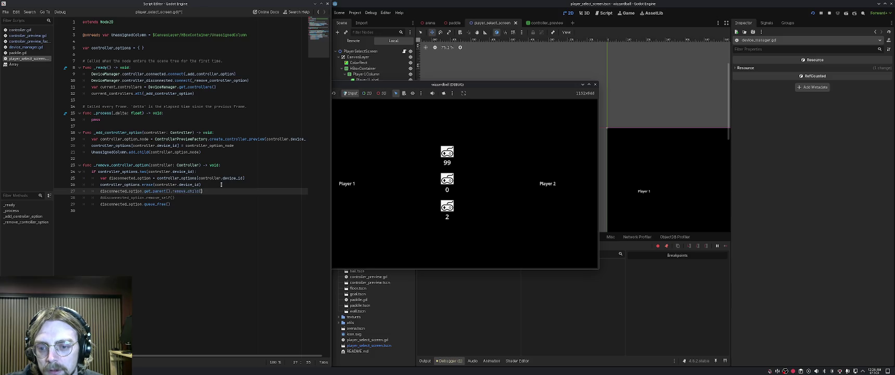
type("disconnected")
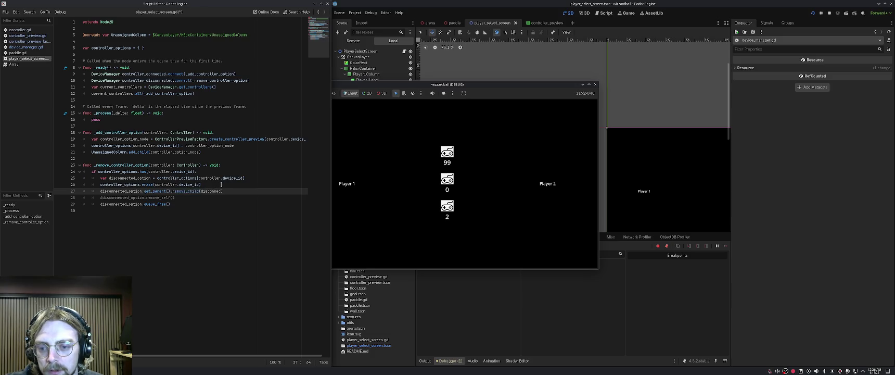
type("_option")
key("ctrl+s")
left_click(257, 198)
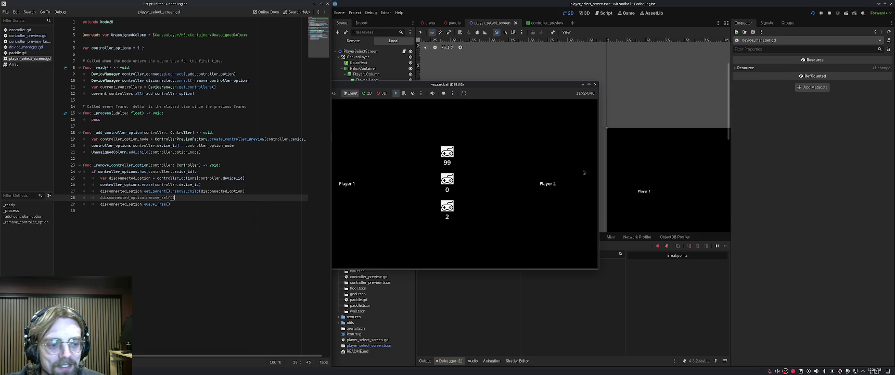
left_click(818, 15)
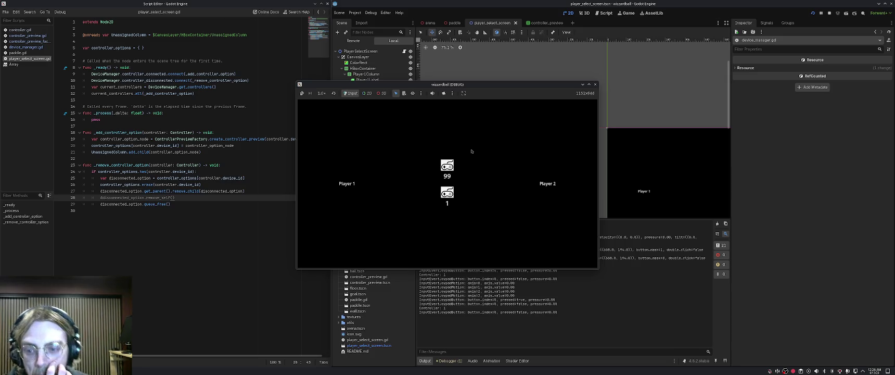
Bring up the running game window and close it to stop debugging.
left_click(178, 198)
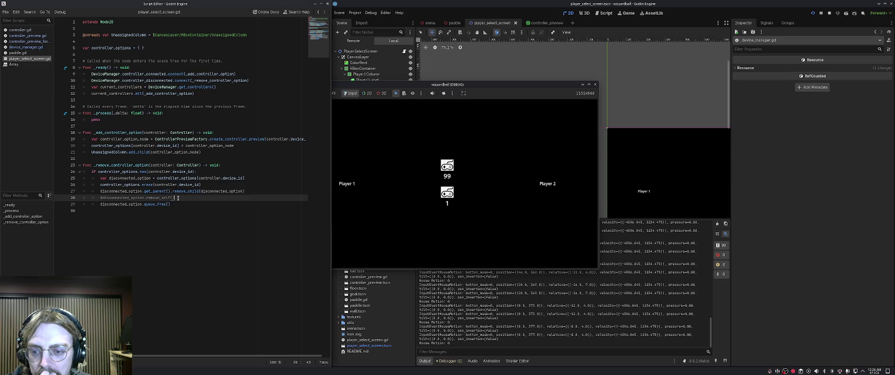
left_click(512, 89)
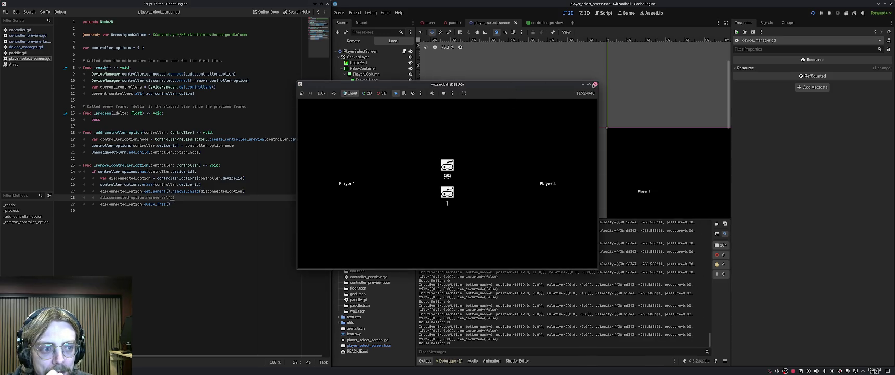
left_click(595, 85)
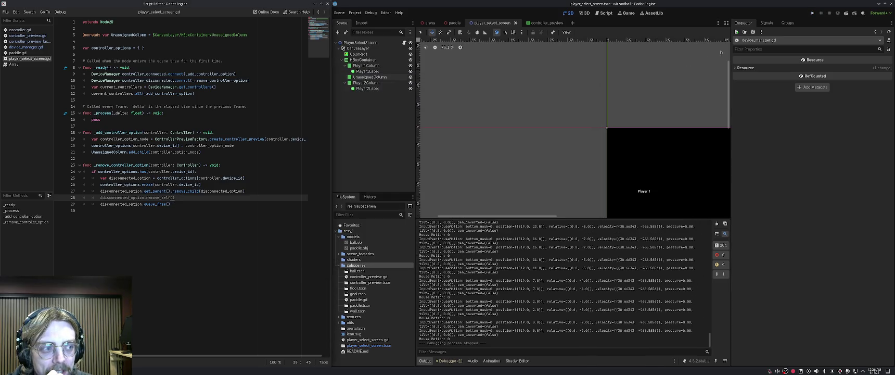
Delete the added remove_child line and uncomment the remove_self call in player_select_screen.gd.
left_click(201, 191)
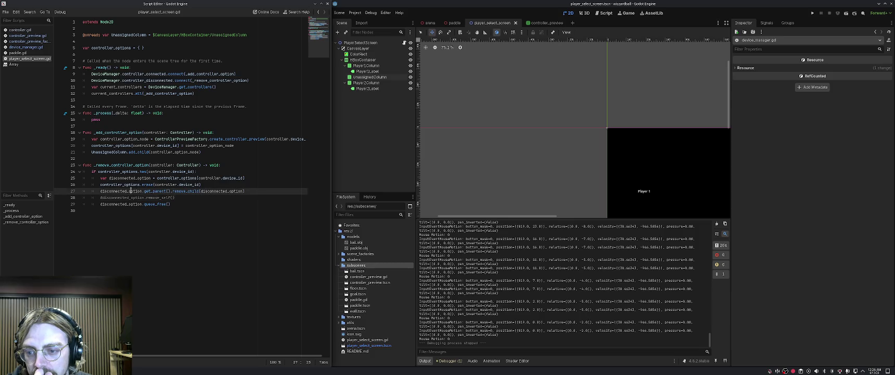
triple_click(190, 198)
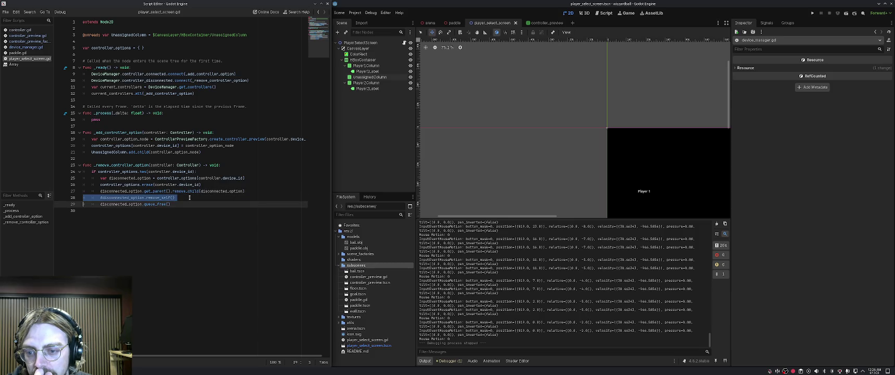
left_click(190, 197)
left_click(196, 191)
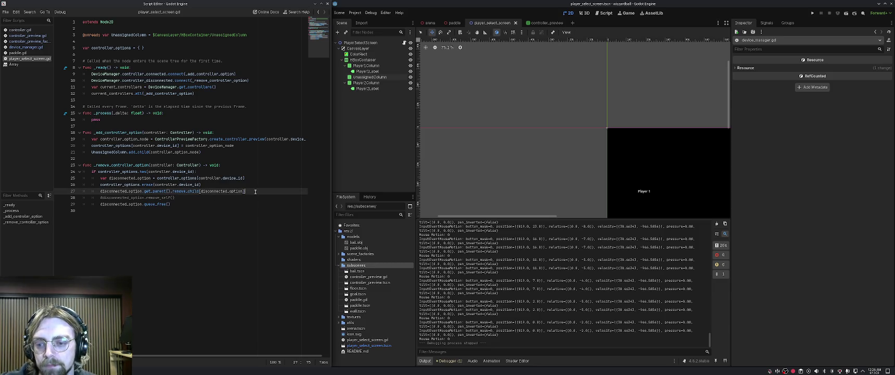
key("ctrl+BackSpace")
key("ctrl+BackSpace")
key("ctrl+BackSpace")
key("BackSpace")
key("Down")
key("ctrl+k")
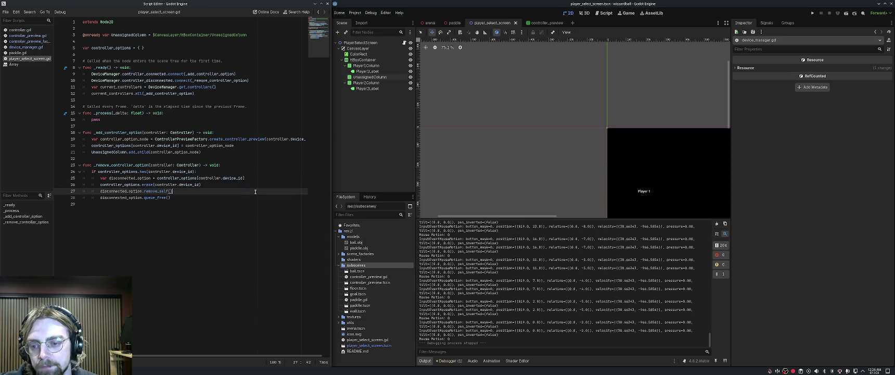
In controller_preview.gd, use get_parent() directly in remove_child and drop the parent variable.
left_click(27, 36)
left_click(178, 130)
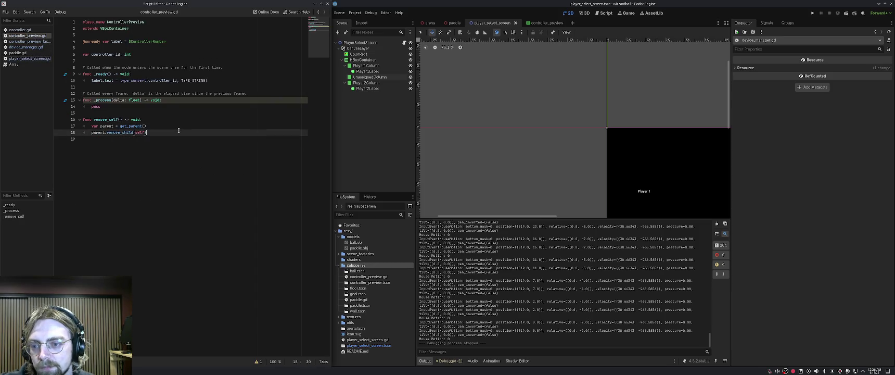
left_click(140, 125)
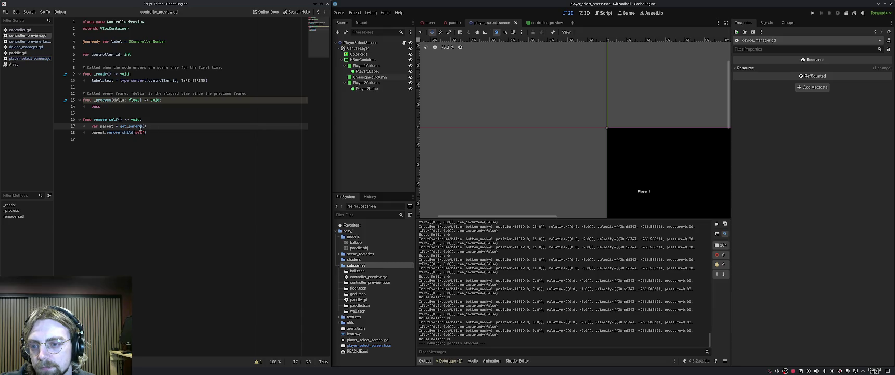
left_click_drag(119, 126, 150, 126)
key("ctrl+c")
left_click(158, 136)
left_click(160, 133)
key("BackSpace")
double_click(100, 132)
key("ctrl+v")
left_click(152, 124)
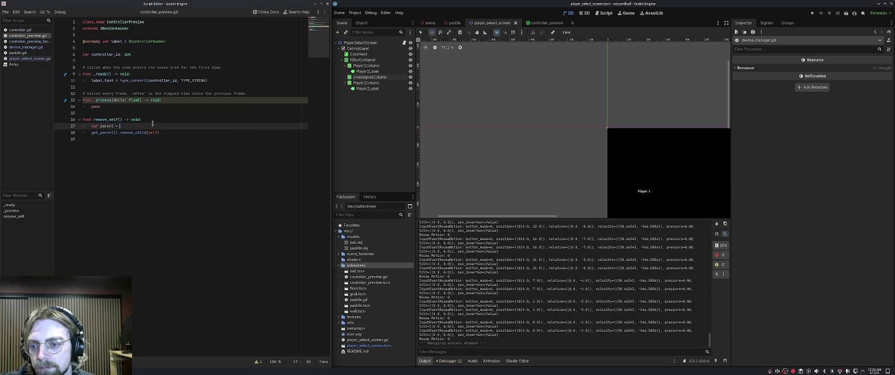
key("BackSpace")
key("BackSpace")
key("BackSpace")
key("BackSpace")
key("BackSpace")
left_click(176, 132)
key("Up")
key("Up")
key("Up")
Review device_manager.gd's usable_devices code and the remove_self call in player_select_screen.gd.
left_click(23, 47)
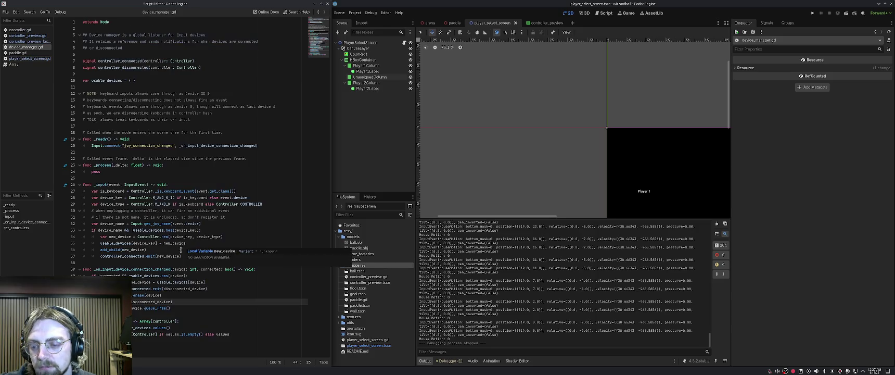
left_click(162, 275)
left_click(31, 58)
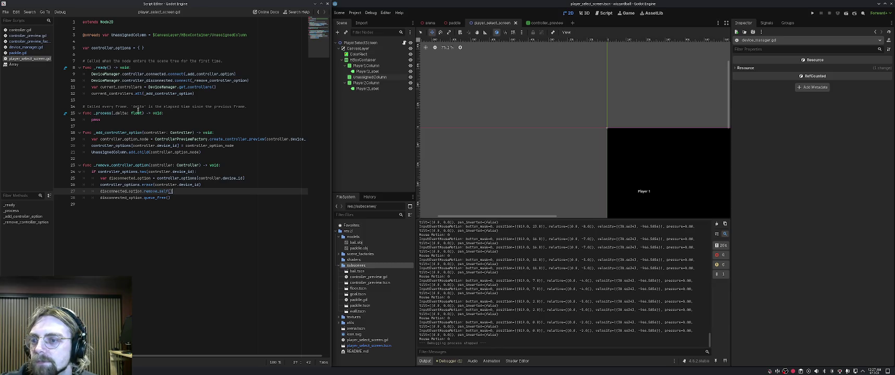
left_click(205, 113)
left_click(203, 119)
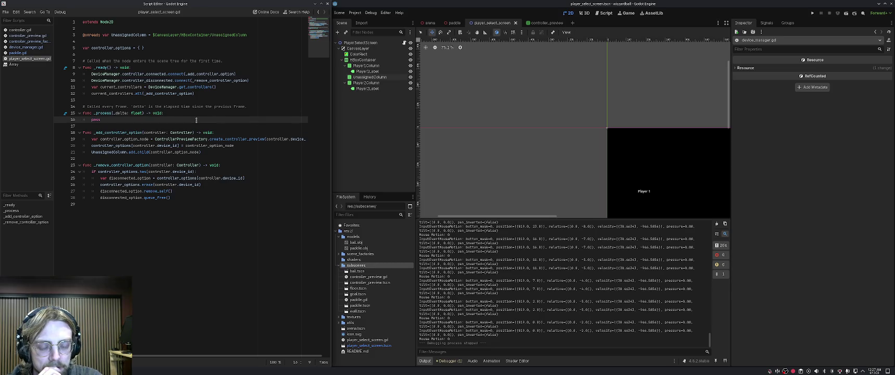
left_click(159, 191)
left_click(163, 191)
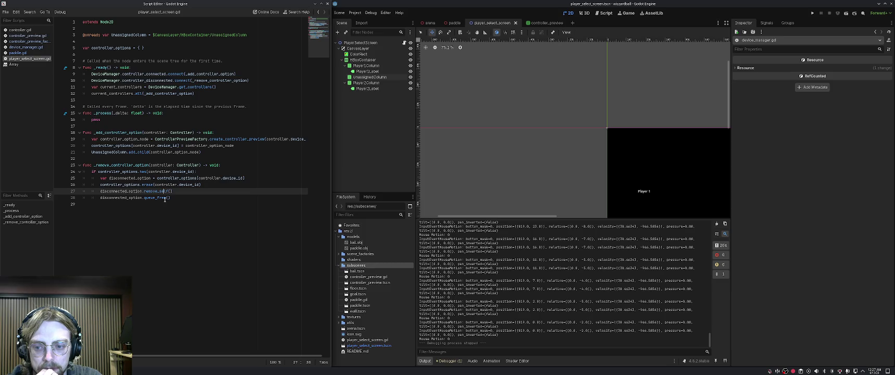
left_click(177, 190)
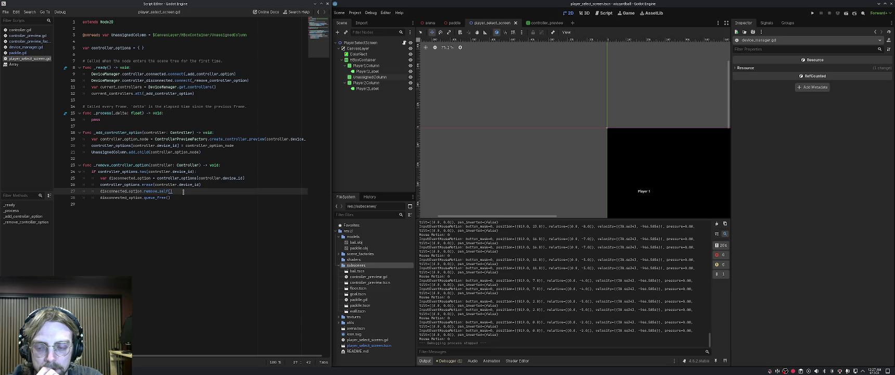
Review the UnassignedColumn reference, the _ready controller loop and add_child line, then open controller.gd.
left_click(150, 166)
left_click(141, 132)
left_click(133, 120)
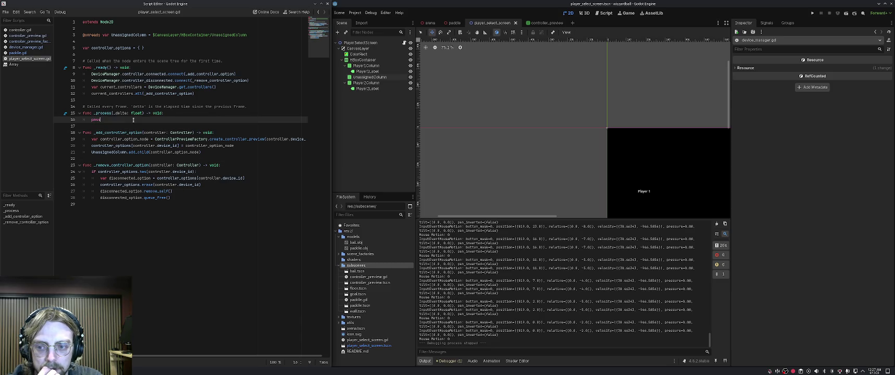
left_click(156, 48)
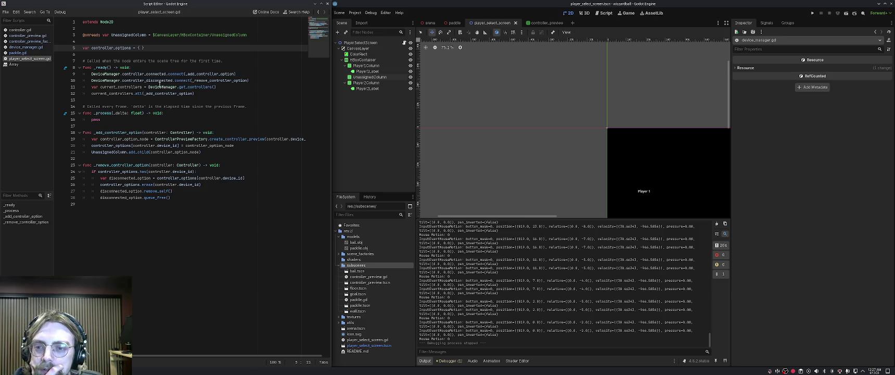
left_click(168, 94)
left_click(179, 132)
left_click(225, 145)
key("Down")
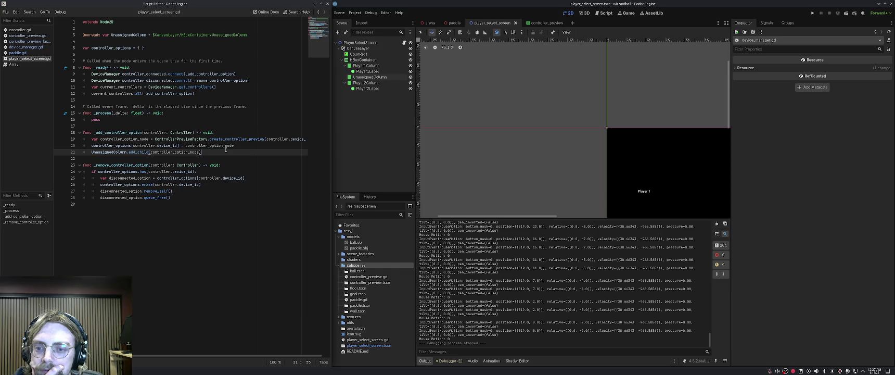
key("Up")
key("Up")
key("Up")
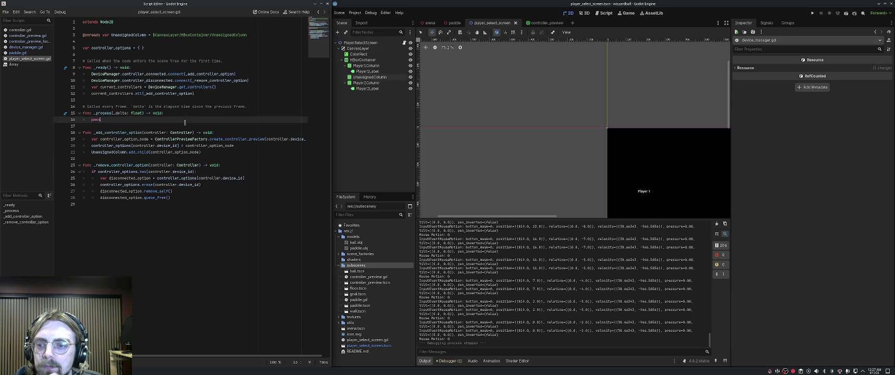
key("Down")
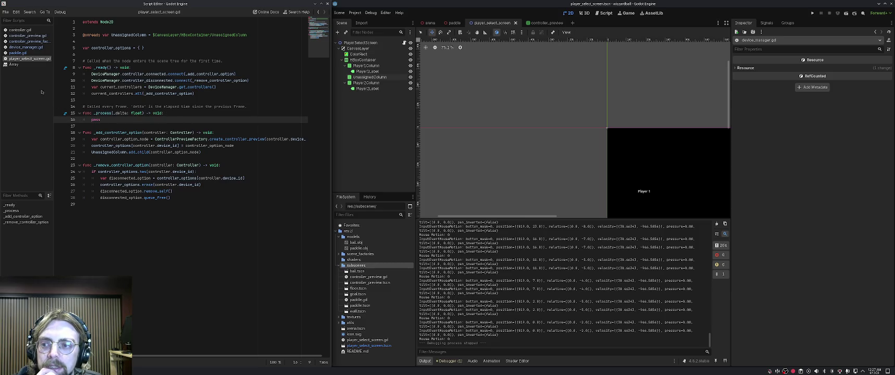
left_click(32, 31)
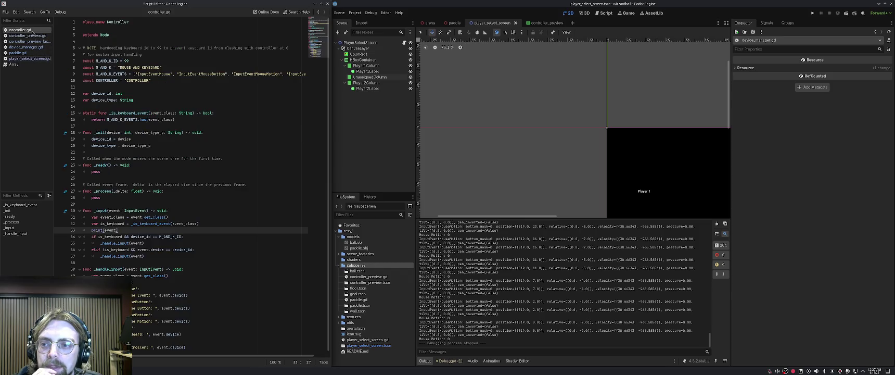
Read through controller.gd, pan the 2D view to show Player 1 and Player 2, then open controller_preview_factory.gd.
scroll(186, 165, "down", 1)
scroll(185, 164, "up", 1)
left_click(140, 29)
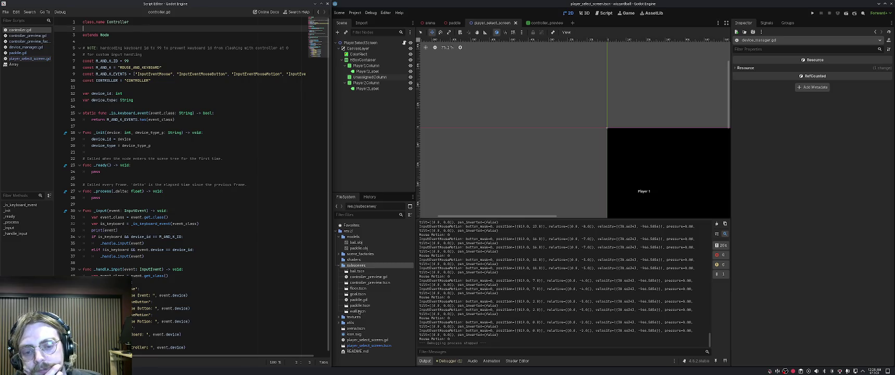
left_click(160, 35)
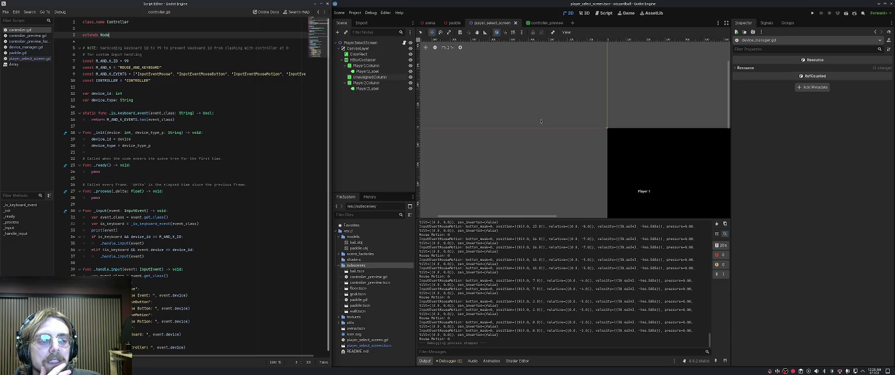
mouse_move(626, 181)
left_mouse_down()
mouse_move(471, 110)
mouse_move(493, 117)
left_mouse_up()
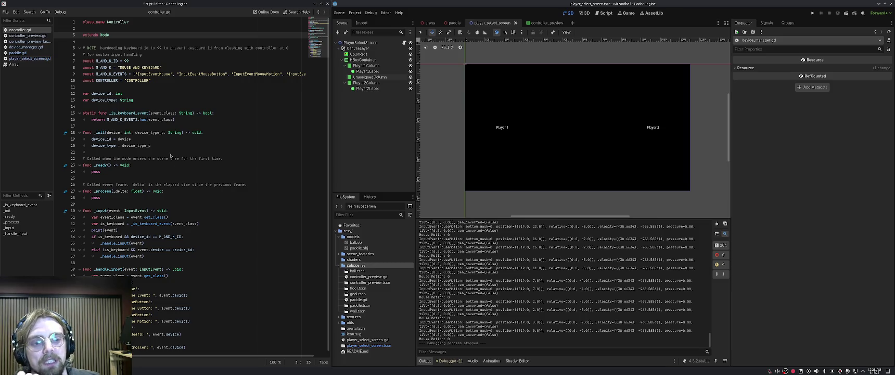
left_click(155, 146)
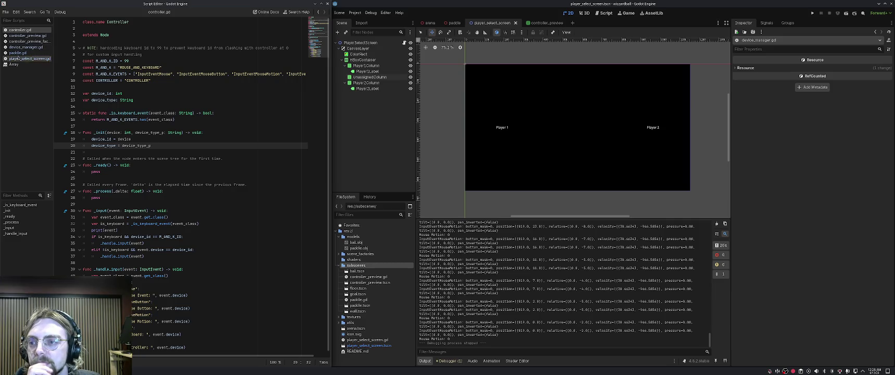
left_click(20, 42)
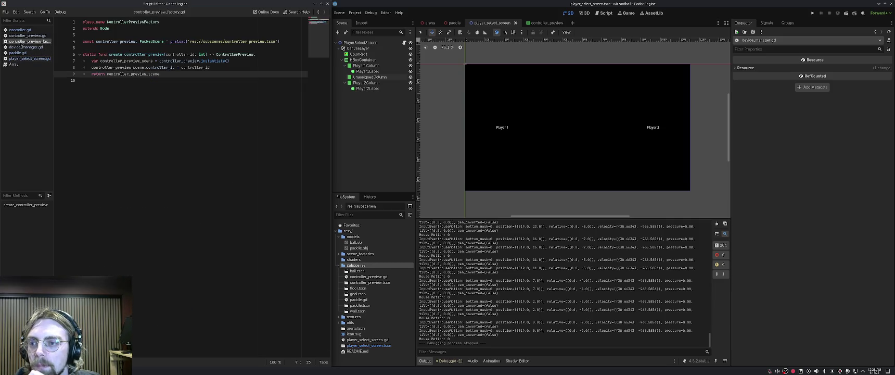
Review the add_child line in player_select_screen.gd's _add_controller_option, then open paddle.gd.
left_click(29, 59)
left_click(156, 112)
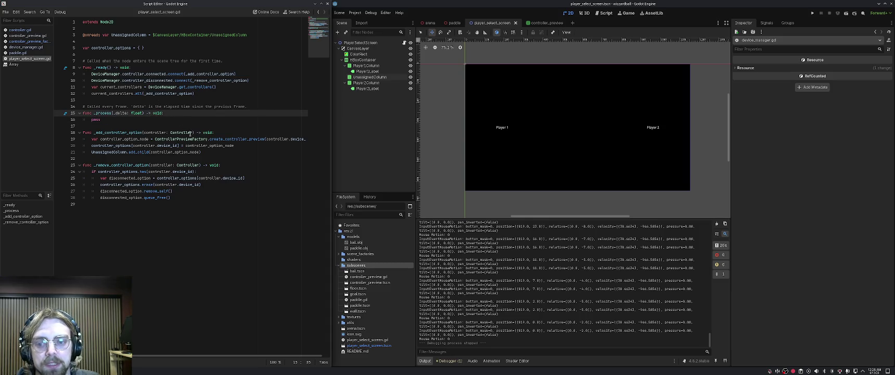
left_click(174, 134)
left_click(204, 152)
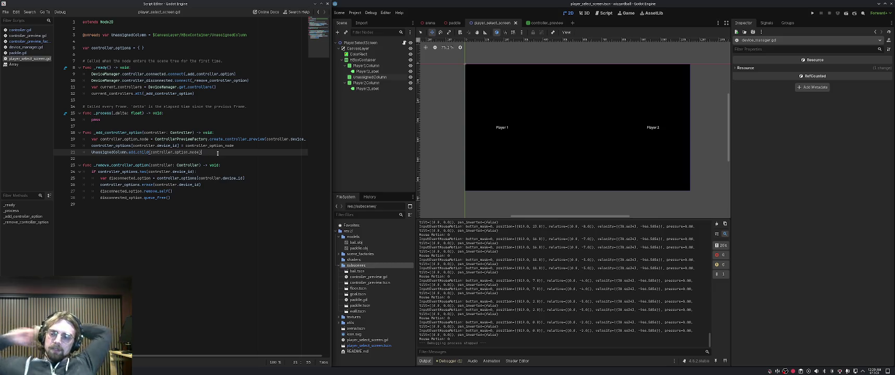
key("Up")
key("Up")
key("Down")
key("Down")
key("Up")
key("Down")
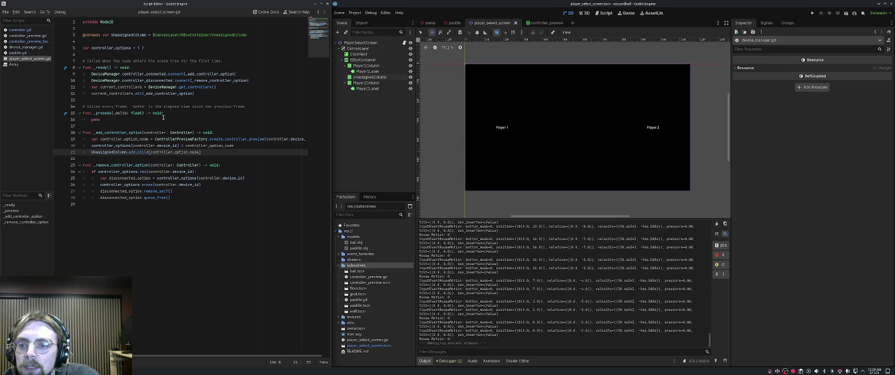
left_click(26, 52)
left_click(28, 47)
left_click(27, 53)
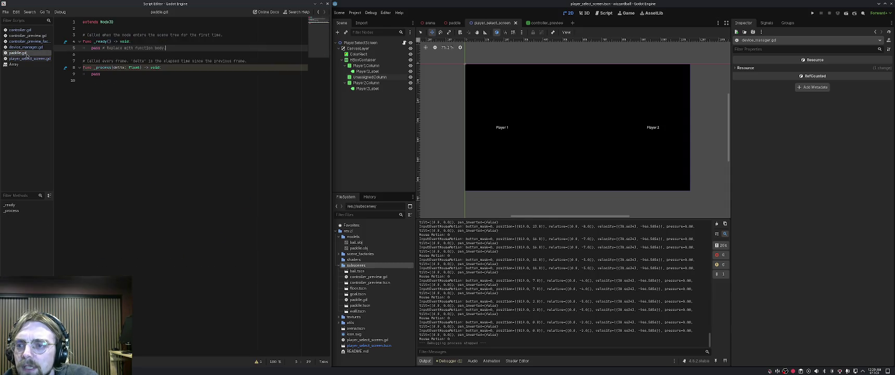
left_click(26, 58)
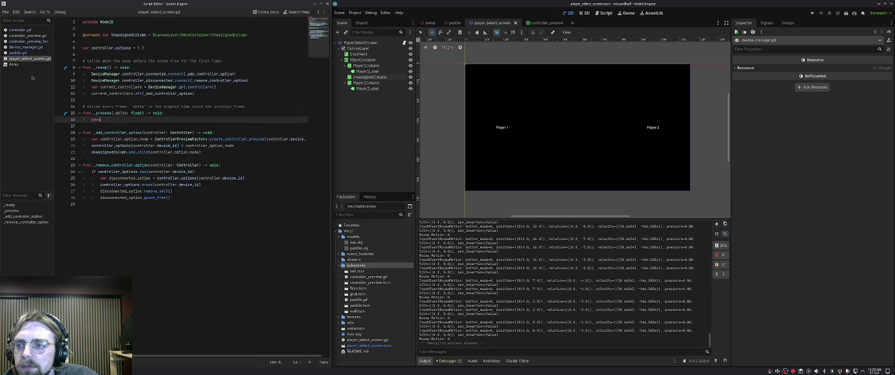
left_click(14, 64)
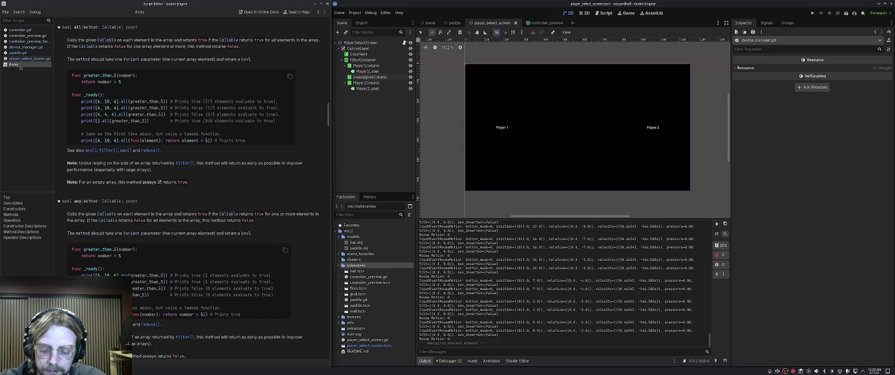
key("ctrl+w")
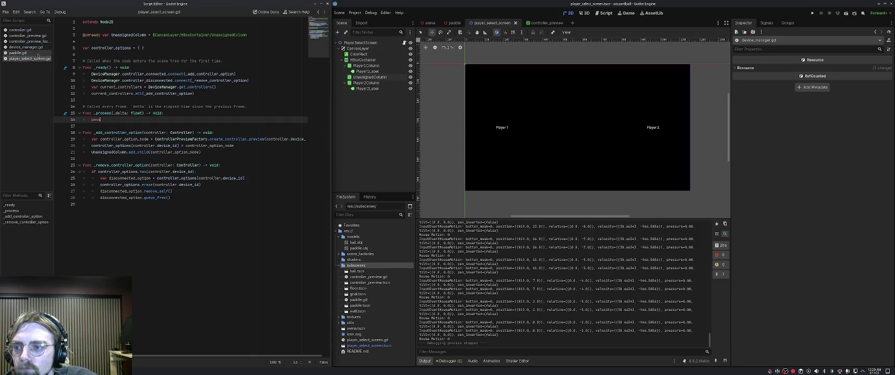
left_click(26, 41)
left_click(26, 47)
left_click(133, 80)
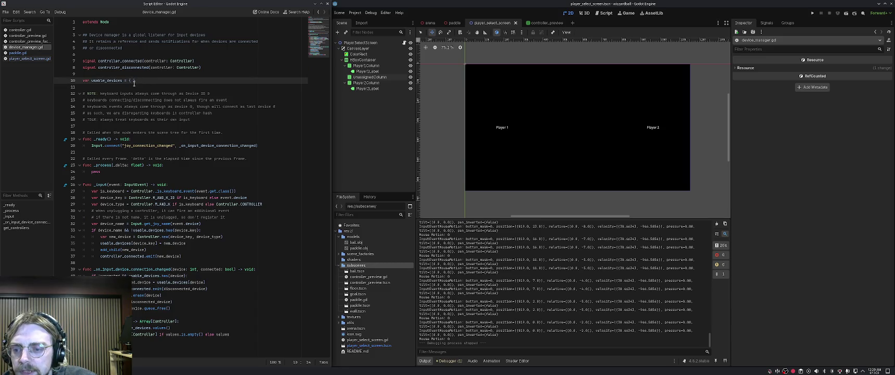
left_click(26, 41)
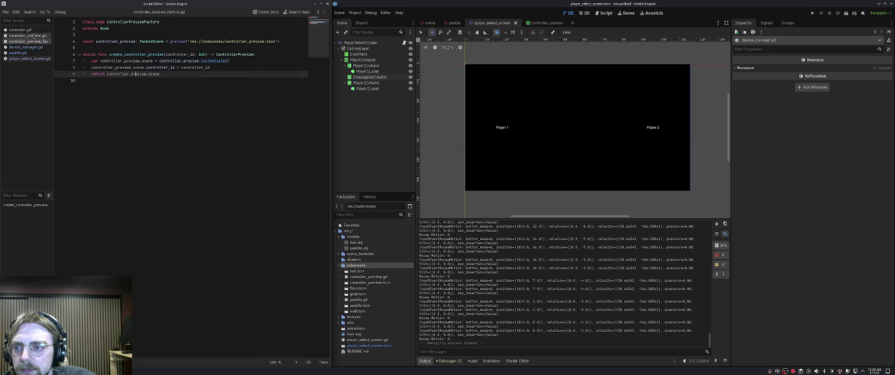
left_click(31, 35)
left_click(118, 106)
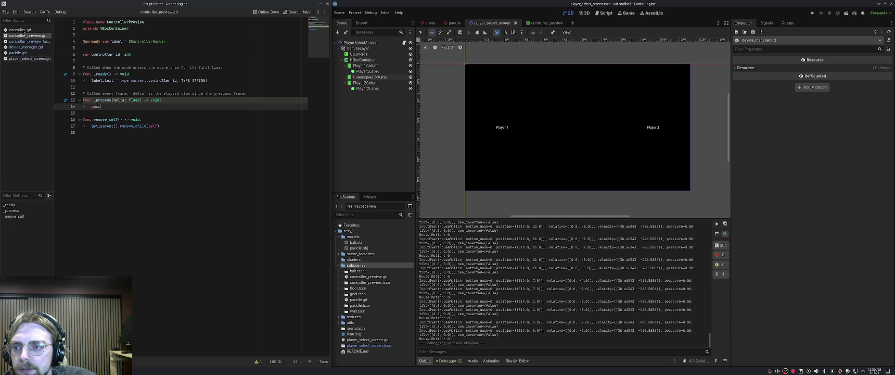
left_click(24, 31)
scroll(205, 167, "down", 1)
left_click(205, 167)
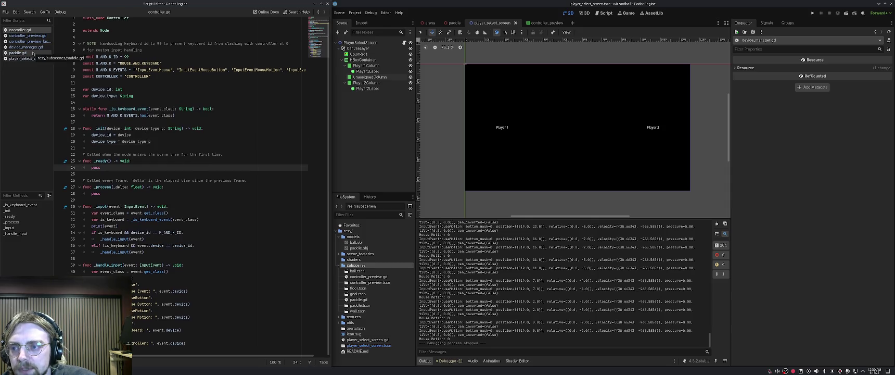
left_click(32, 59)
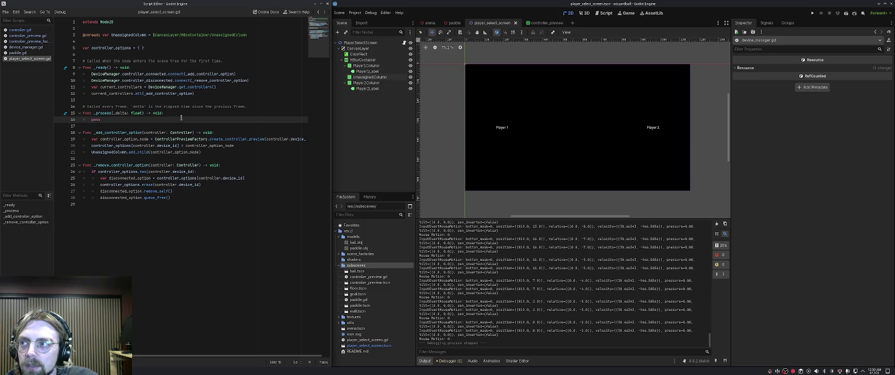
left_click(194, 152)
key("Down")
key("Down")
key("Down")
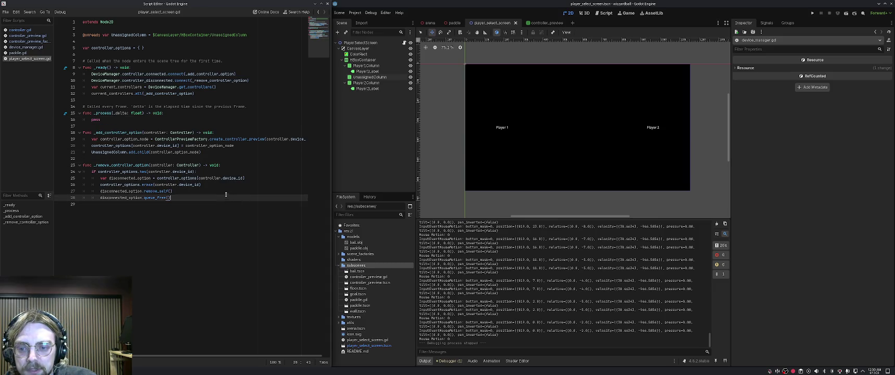
left_click(223, 192)
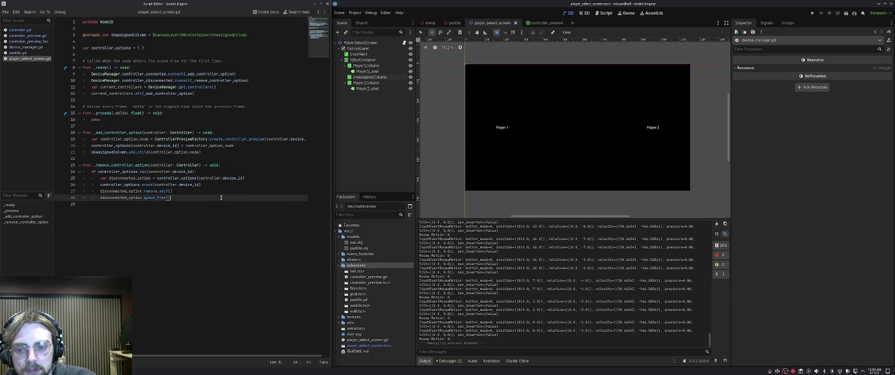
left_click(218, 196)
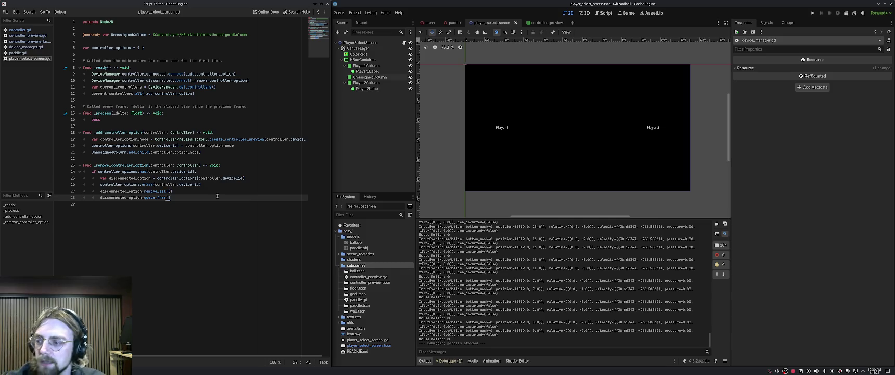
left_click(219, 177)
left_click(217, 192)
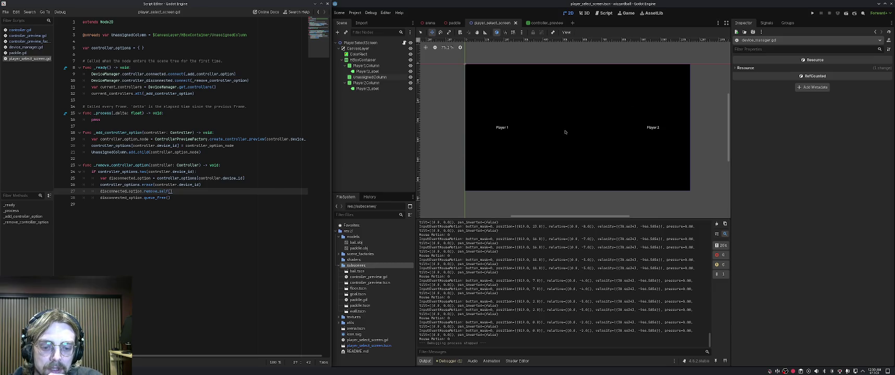
left_click(584, 130)
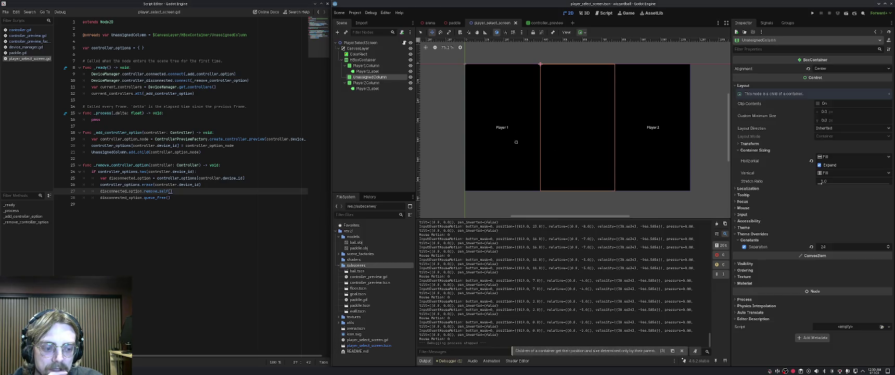
key("Escape")
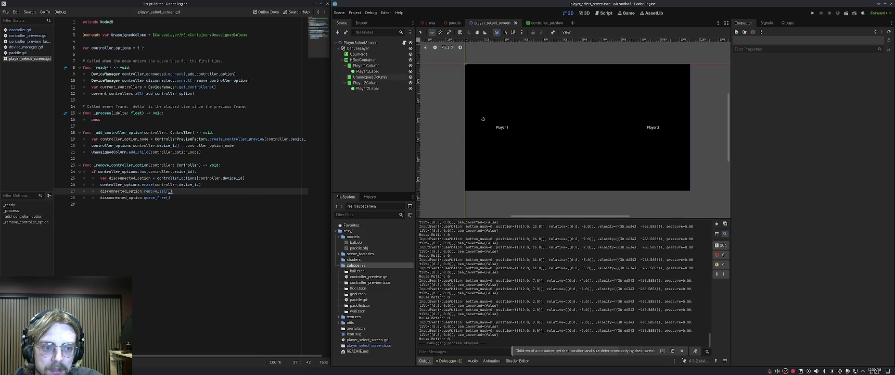